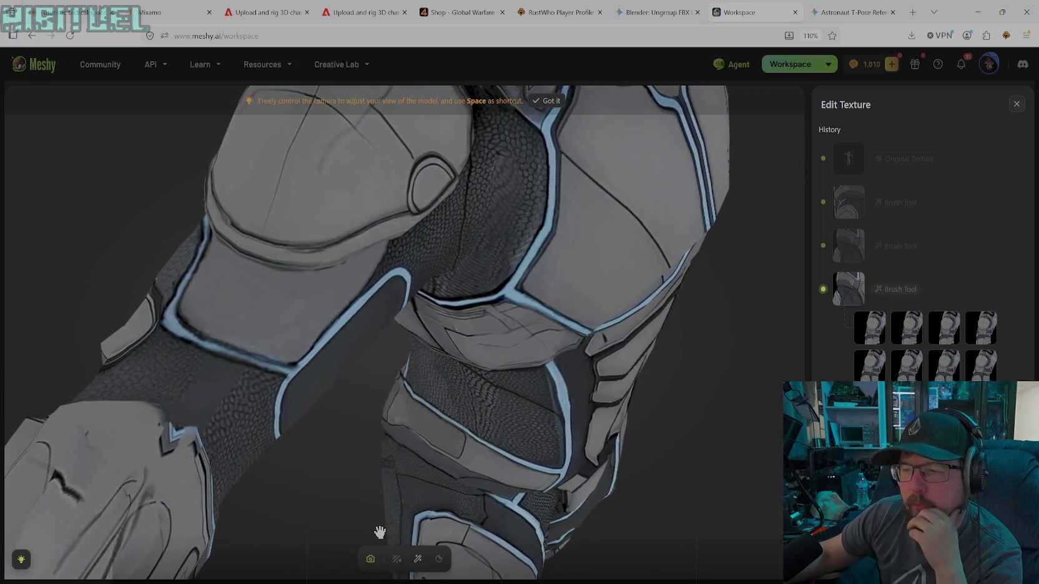
# - Bring up the texture painting tools and select the Stamp Tool for cloning texture
pyautogui.click(418, 559)
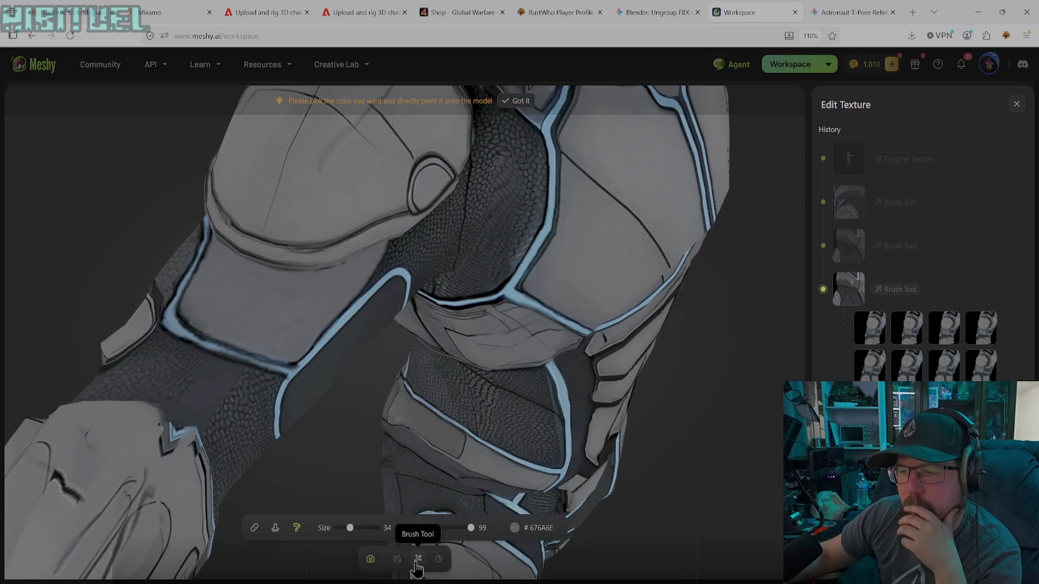
pyautogui.click(278, 532)
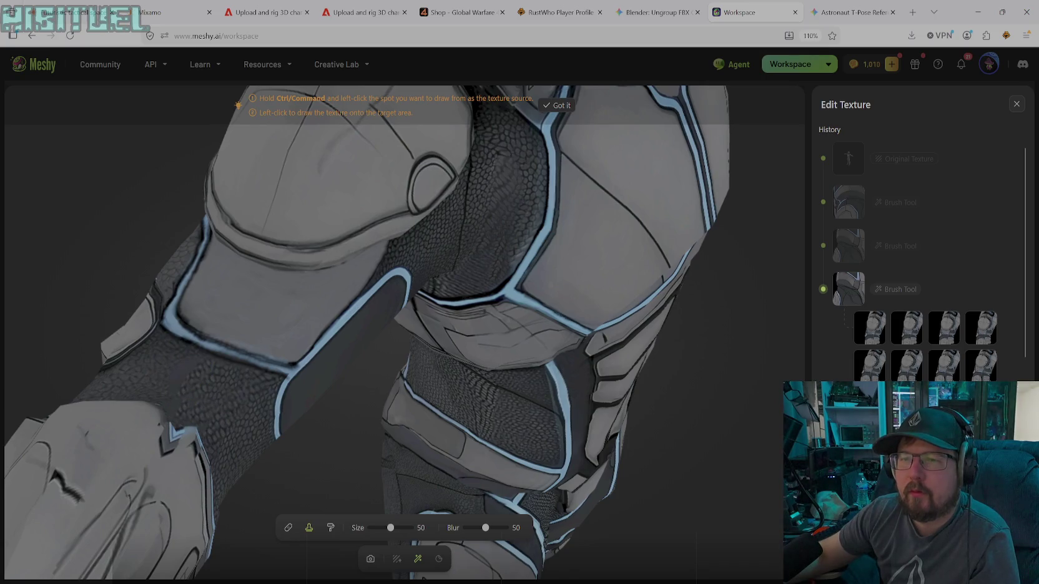
pyautogui.click(370, 559)
# - Orbit to the shoulder pad and stamp dark scaly texture onto the upper arm below it
pyautogui.scroll(-3, 250, 444)
pyautogui.moveTo(244, 451); pyautogui.dragTo(193, 431)
pyautogui.scroll(2, 219, 412)
pyautogui.moveTo(248, 389)
pyautogui.mouseDown()
pyautogui.moveTo(403, 435)
pyautogui.moveTo(336, 383)
pyautogui.moveTo(283, 416)
pyautogui.moveTo(232, 399)
pyautogui.moveTo(250, 441)
pyautogui.moveTo(239, 419)
pyautogui.moveTo(218, 435)
pyautogui.mouseUp()
pyautogui.scroll(2, 252, 447)
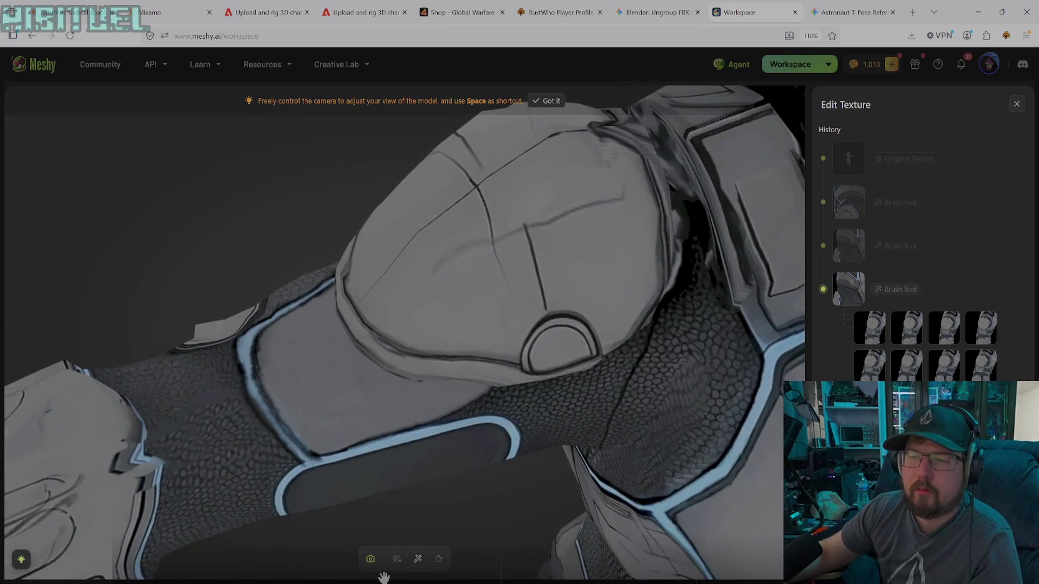
pyautogui.click(416, 559)
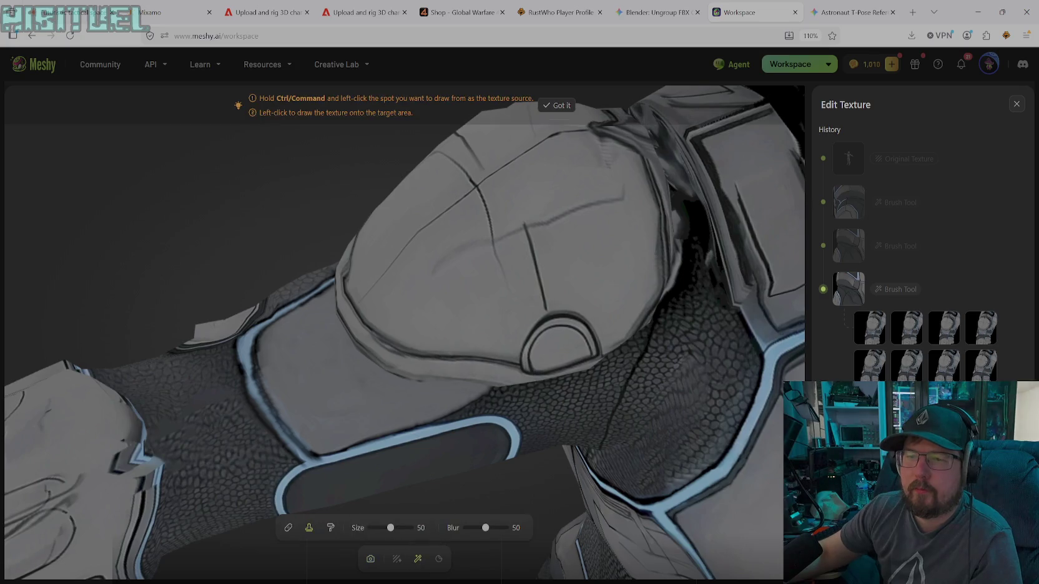
pyautogui.click(172, 434)
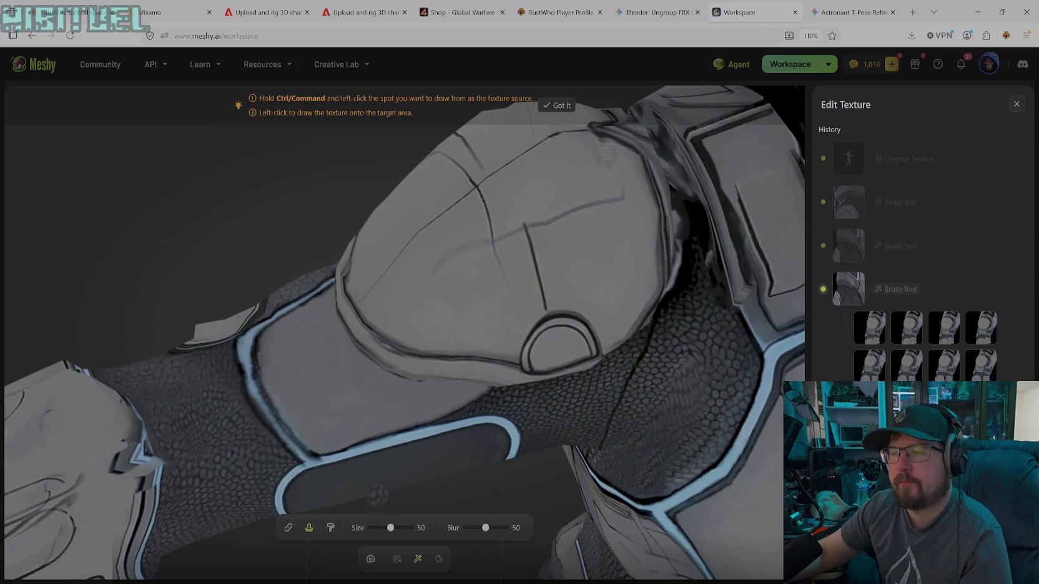
pyautogui.click(370, 559)
# - Orbit to the knee armor and stamp dark scaly texture over the light seam below it
pyautogui.moveTo(353, 506)
pyautogui.mouseDown()
pyautogui.moveTo(415, 497)
pyautogui.moveTo(395, 493)
pyautogui.moveTo(582, 491)
pyautogui.moveTo(531, 431)
pyautogui.mouseUp()
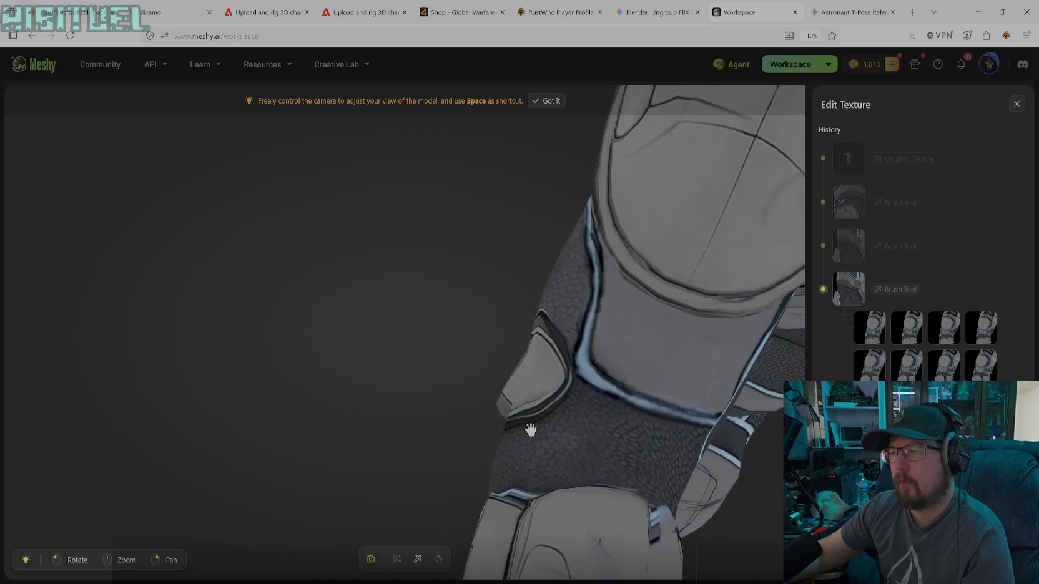
pyautogui.moveTo(693, 418)
pyautogui.mouseDown()
pyautogui.moveTo(575, 394)
pyautogui.moveTo(730, 413)
pyautogui.moveTo(714, 399)
pyautogui.moveTo(591, 394)
pyautogui.moveTo(642, 422)
pyautogui.moveTo(780, 374)
pyautogui.moveTo(792, 328)
pyautogui.moveTo(660, 440)
pyautogui.moveTo(677, 415)
pyautogui.moveTo(588, 403)
pyautogui.moveTo(545, 420)
pyautogui.moveTo(461, 410)
pyautogui.moveTo(609, 425)
pyautogui.moveTo(556, 428)
pyautogui.moveTo(510, 385)
pyautogui.moveTo(510, 398)
pyautogui.moveTo(474, 417)
pyautogui.moveTo(465, 458)
pyautogui.mouseUp()
pyautogui.moveTo(425, 486)
pyautogui.mouseDown()
pyautogui.moveTo(412, 493)
pyautogui.moveTo(497, 438)
pyautogui.moveTo(487, 436)
pyautogui.mouseUp()
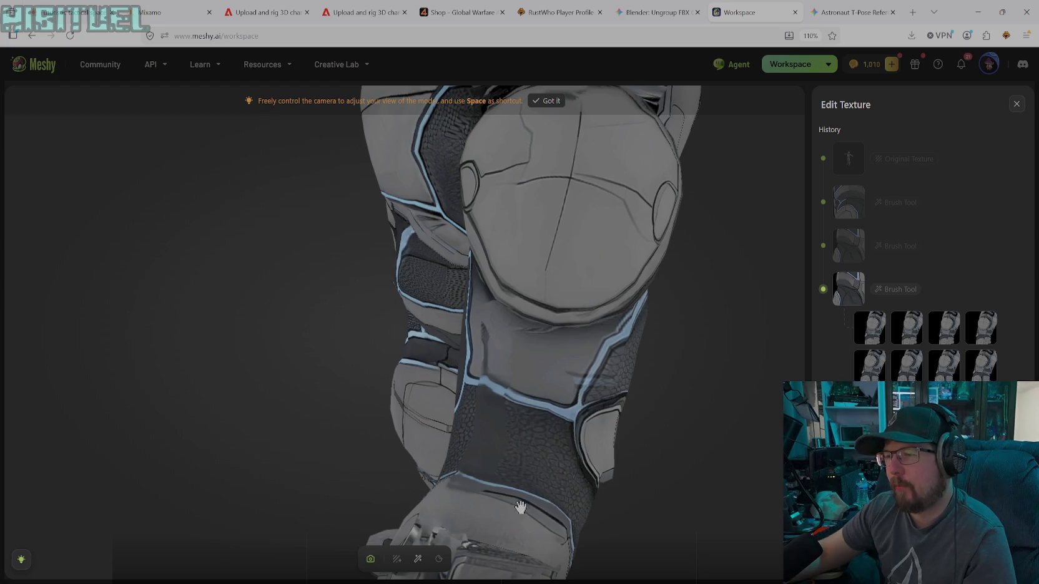
pyautogui.click(417, 558)
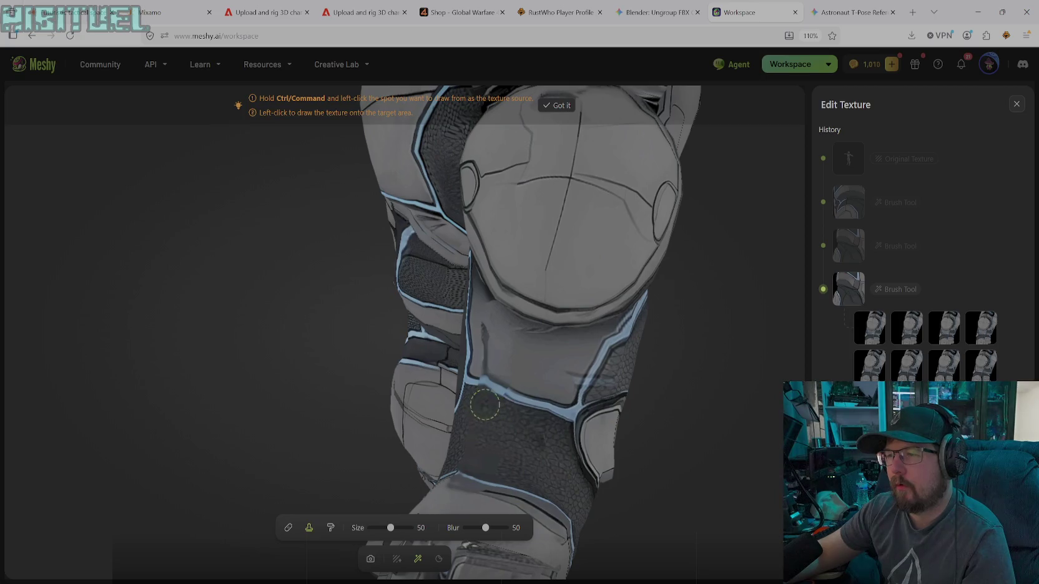
pyautogui.moveTo(506, 465); pyautogui.dragTo(468, 467)
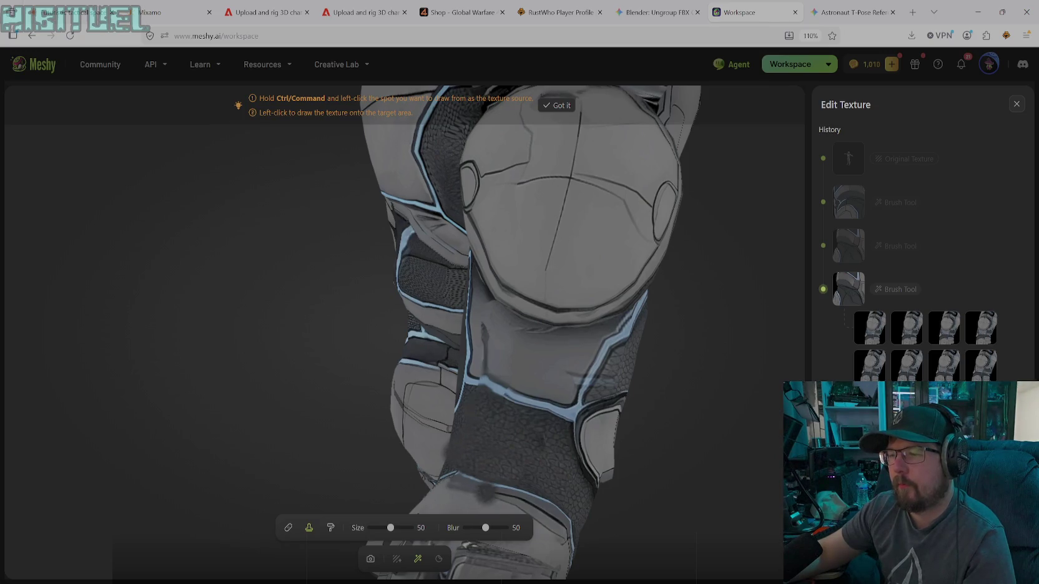
# - Turn the model to show the torso side and thigh, ready for cloning
pyautogui.click(370, 559)
pyautogui.moveTo(475, 476)
pyautogui.mouseDown()
pyautogui.moveTo(522, 371)
pyautogui.moveTo(478, 313)
pyautogui.moveTo(478, 338)
pyautogui.mouseUp()
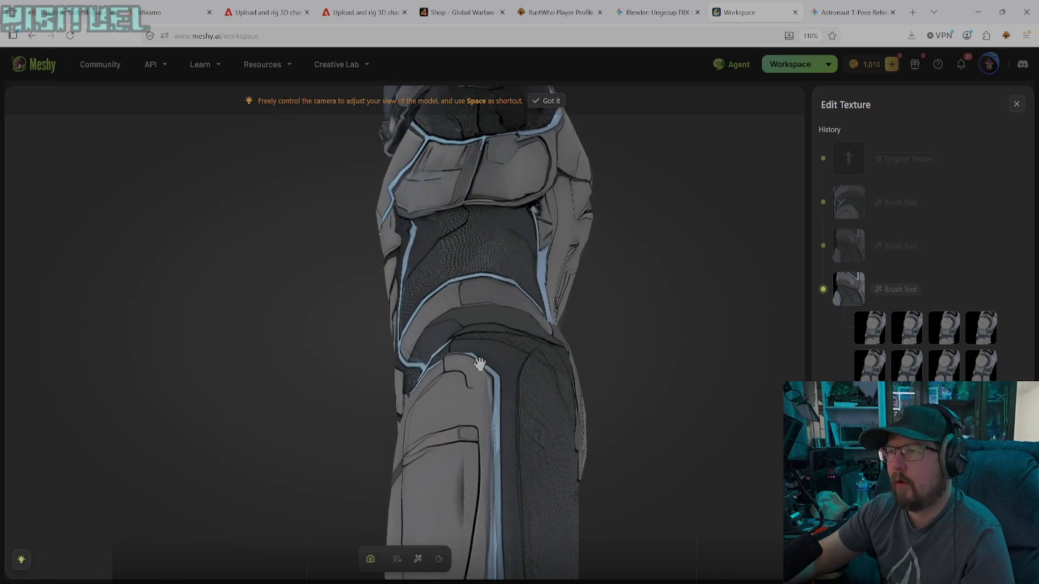
pyautogui.moveTo(502, 504)
pyautogui.mouseDown()
pyautogui.moveTo(519, 487)
pyautogui.moveTo(505, 515)
pyautogui.mouseUp()
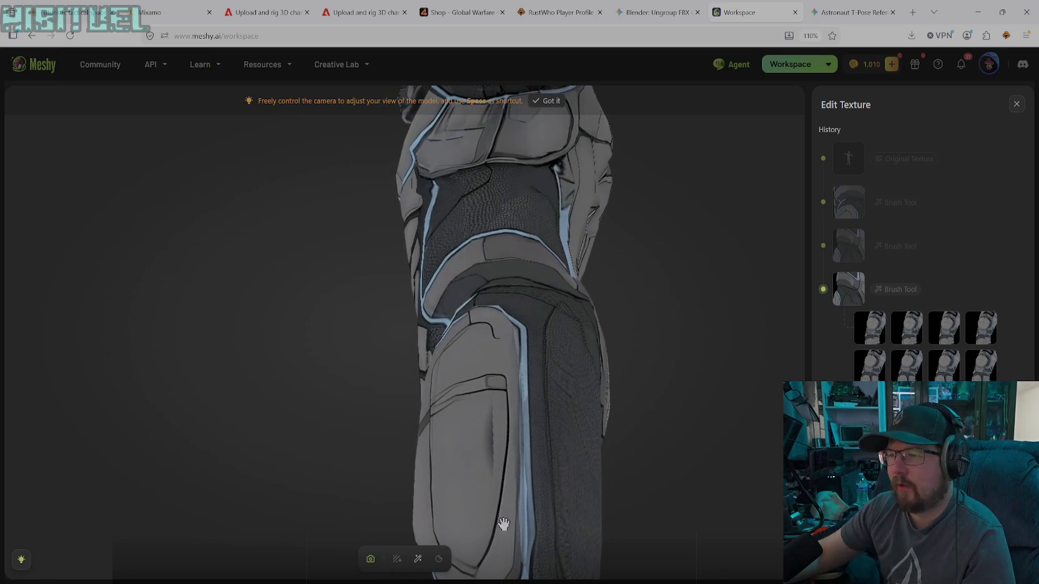
pyautogui.click(418, 559)
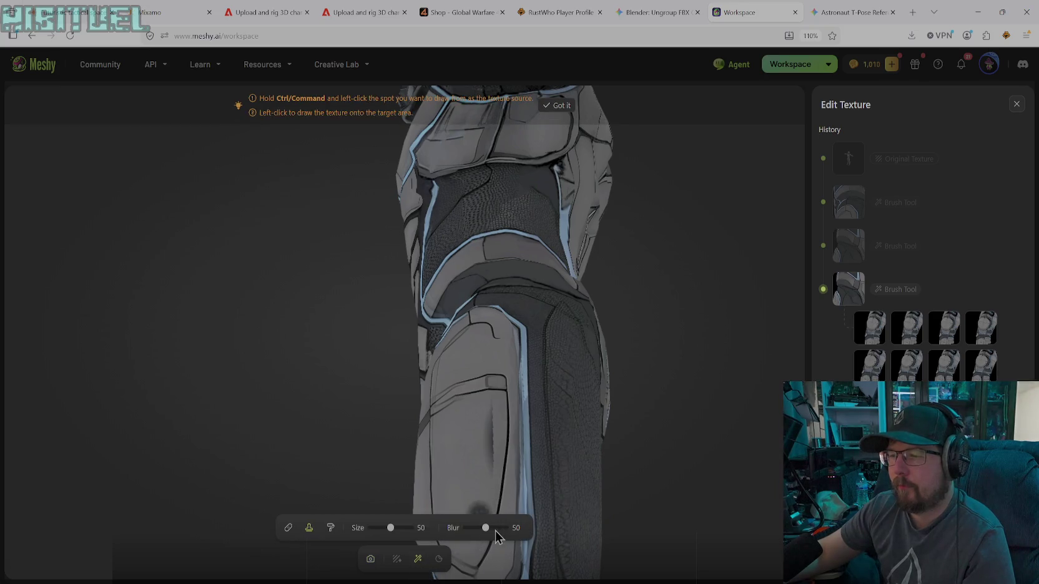
# - Switch to solid paint and eyedrop the armor grey #707072 from the model
pyautogui.click(330, 527)
pyautogui.click(535, 532)
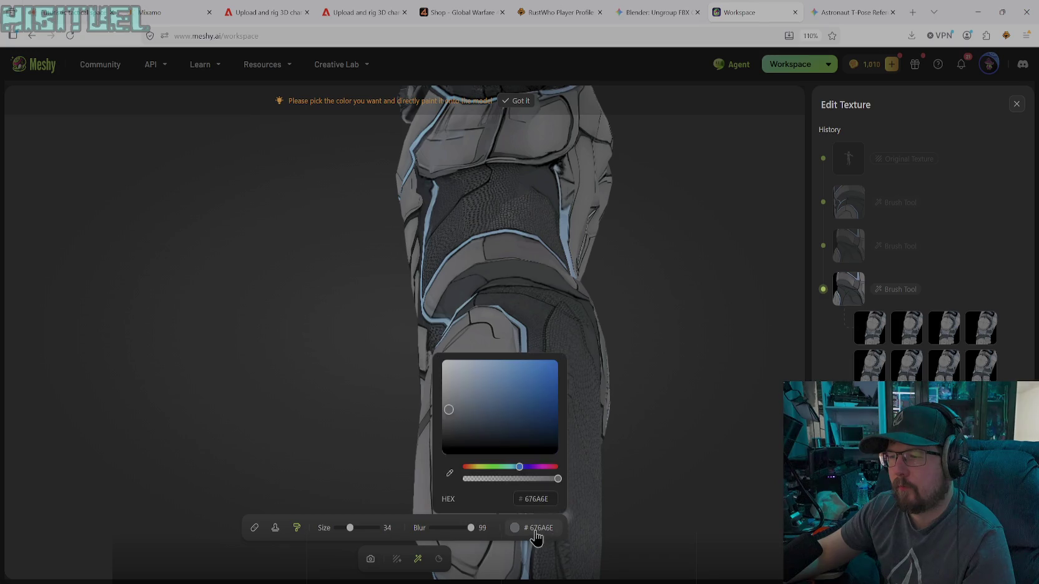
pyautogui.click(449, 476)
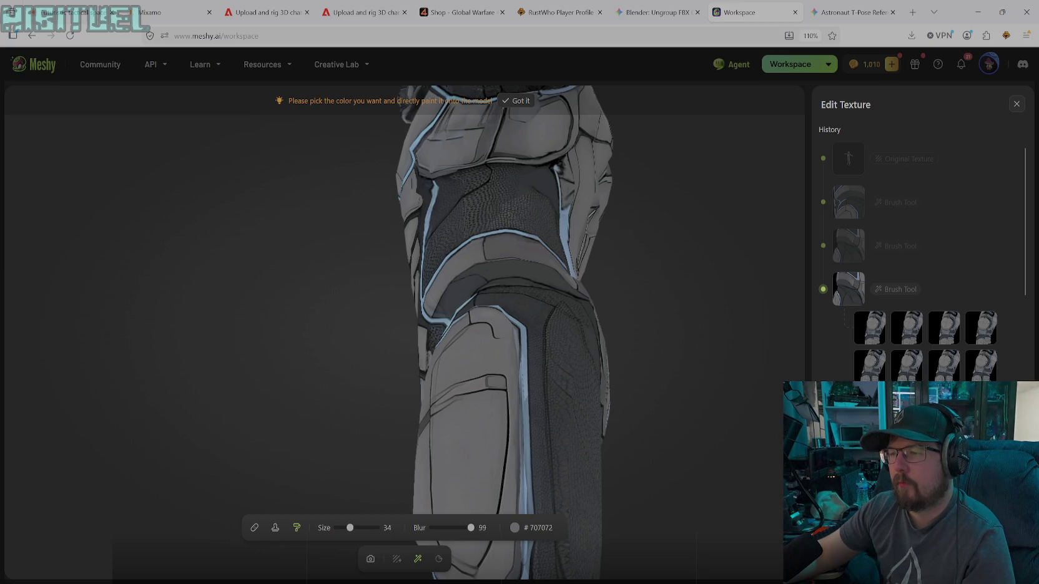
# - Orbit around the back and torso to the shoulder and arm
pyautogui.click(370, 559)
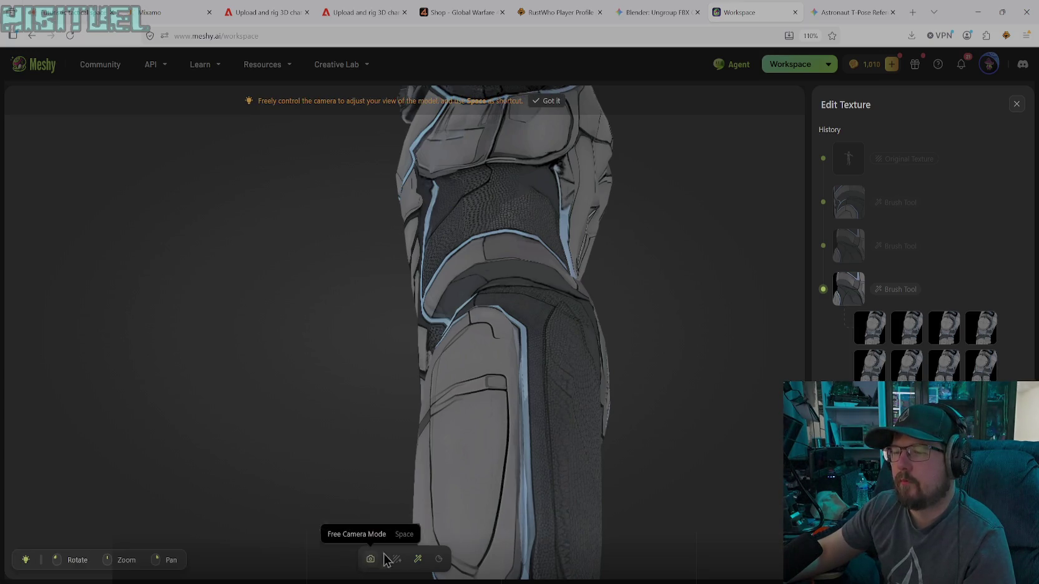
pyautogui.moveTo(594, 347)
pyautogui.mouseDown()
pyautogui.moveTo(554, 324)
pyautogui.moveTo(495, 413)
pyautogui.moveTo(503, 424)
pyautogui.moveTo(403, 325)
pyautogui.moveTo(272, 236)
pyautogui.mouseUp()
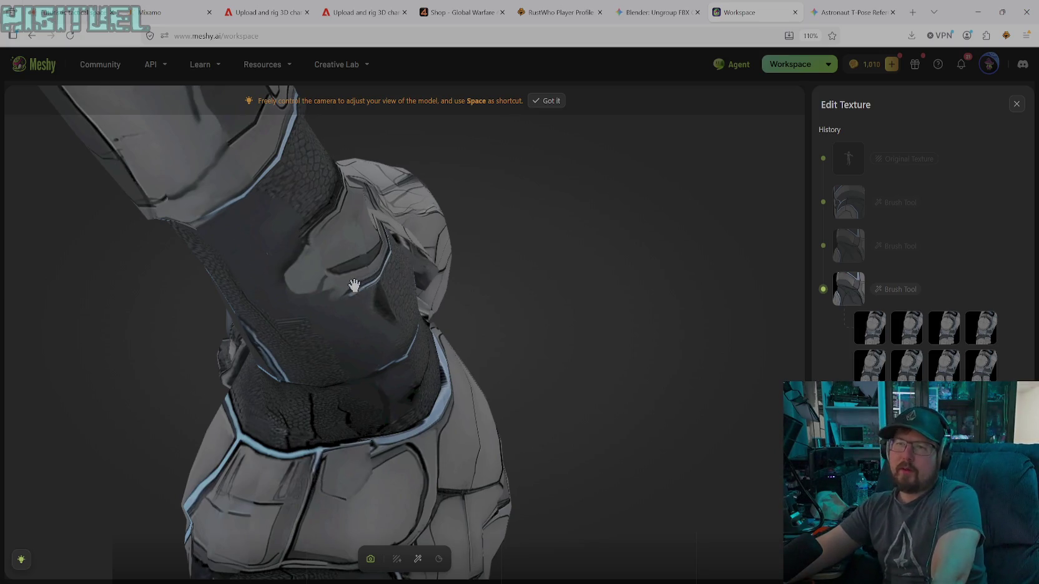
pyautogui.moveTo(354, 285)
pyautogui.mouseDown()
pyautogui.moveTo(436, 383)
pyautogui.moveTo(480, 360)
pyautogui.moveTo(448, 361)
pyautogui.moveTo(519, 484)
pyautogui.moveTo(405, 364)
pyautogui.moveTo(475, 273)
pyautogui.moveTo(464, 383)
pyautogui.moveTo(394, 434)
pyautogui.moveTo(408, 457)
pyautogui.moveTo(499, 398)
pyautogui.mouseUp()
pyautogui.moveTo(432, 348)
pyautogui.mouseDown()
pyautogui.moveTo(425, 402)
pyautogui.moveTo(417, 376)
pyautogui.moveTo(310, 308)
pyautogui.moveTo(364, 370)
pyautogui.moveTo(398, 372)
pyautogui.moveTo(399, 353)
pyautogui.moveTo(350, 343)
pyautogui.moveTo(424, 424)
pyautogui.moveTo(313, 304)
pyautogui.moveTo(247, 313)
pyautogui.moveTo(387, 363)
pyautogui.moveTo(348, 341)
pyautogui.moveTo(322, 299)
pyautogui.moveTo(330, 290)
pyautogui.moveTo(241, 313)
pyautogui.moveTo(368, 341)
pyautogui.moveTo(324, 371)
pyautogui.moveTo(331, 406)
pyautogui.moveTo(322, 371)
pyautogui.moveTo(358, 336)
pyautogui.moveTo(354, 308)
pyautogui.moveTo(435, 304)
pyautogui.moveTo(486, 338)
pyautogui.moveTo(484, 368)
pyautogui.moveTo(400, 431)
pyautogui.moveTo(446, 436)
pyautogui.moveTo(513, 413)
pyautogui.moveTo(483, 432)
pyautogui.moveTo(459, 376)
pyautogui.moveTo(431, 410)
pyautogui.moveTo(357, 409)
pyautogui.moveTo(389, 415)
pyautogui.moveTo(441, 400)
pyautogui.moveTo(475, 364)
pyautogui.moveTo(490, 373)
pyautogui.moveTo(475, 432)
pyautogui.moveTo(435, 481)
pyautogui.moveTo(410, 465)
pyautogui.mouseUp()
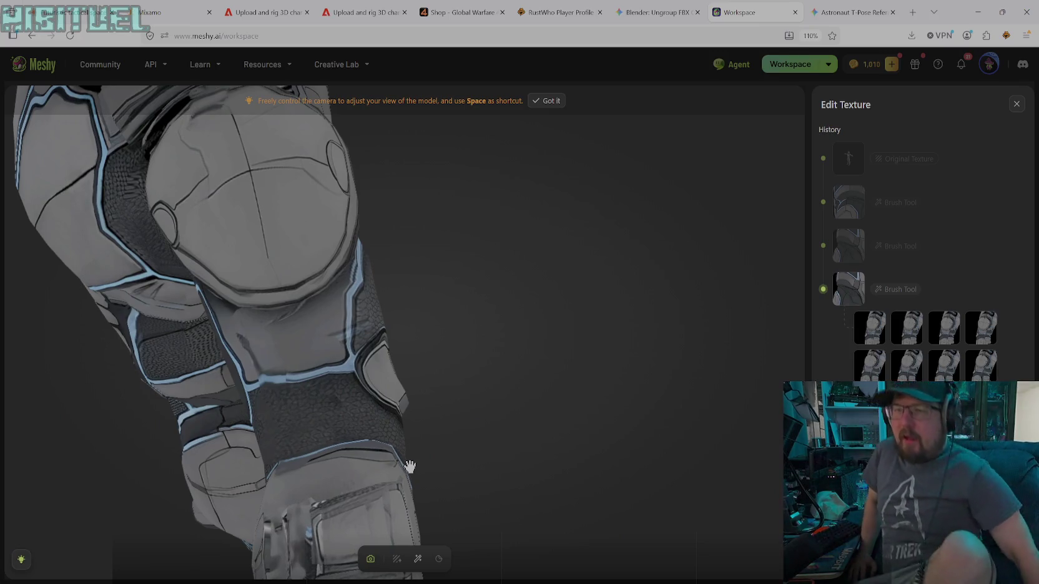
# - Turn to the forearm, sample darker grey #606369 and shrink the brush to 22
pyautogui.moveTo(371, 279)
pyautogui.mouseDown()
pyautogui.moveTo(371, 343)
pyautogui.moveTo(341, 343)
pyautogui.moveTo(353, 360)
pyautogui.moveTo(329, 352)
pyautogui.mouseUp()
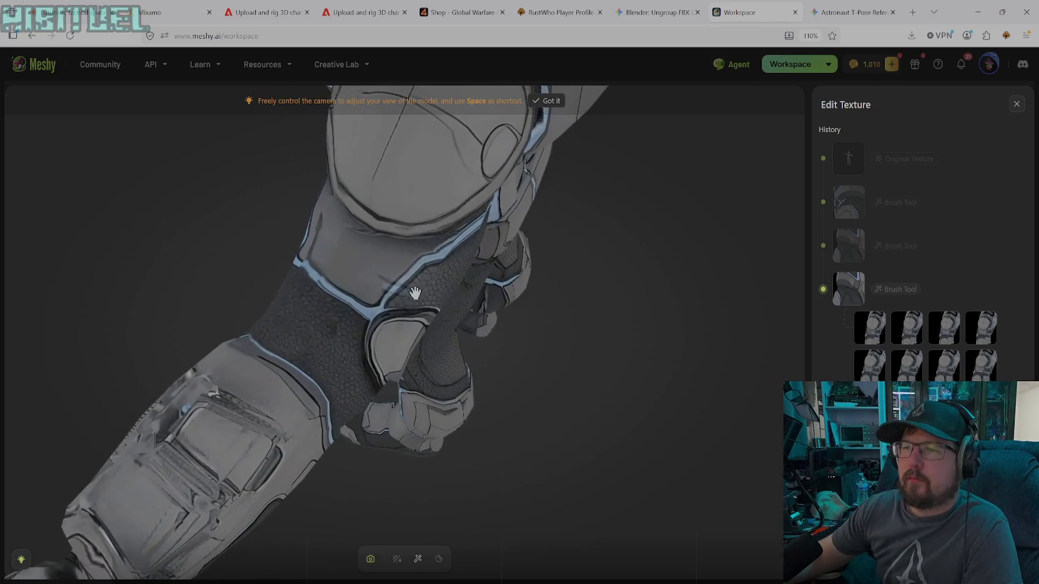
pyautogui.click(418, 558)
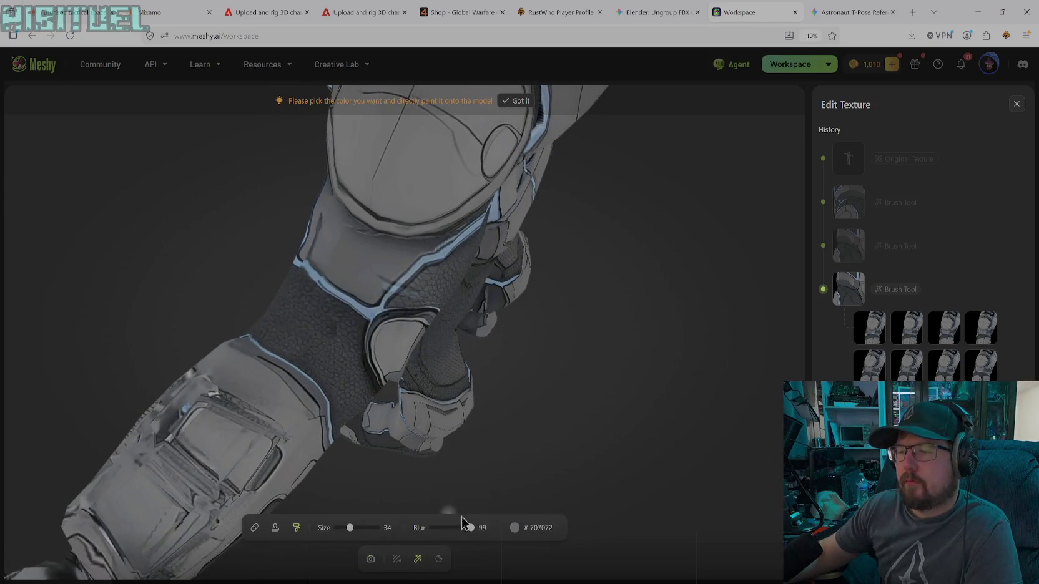
pyautogui.click(514, 527)
pyautogui.click(450, 474)
pyautogui.click(384, 266)
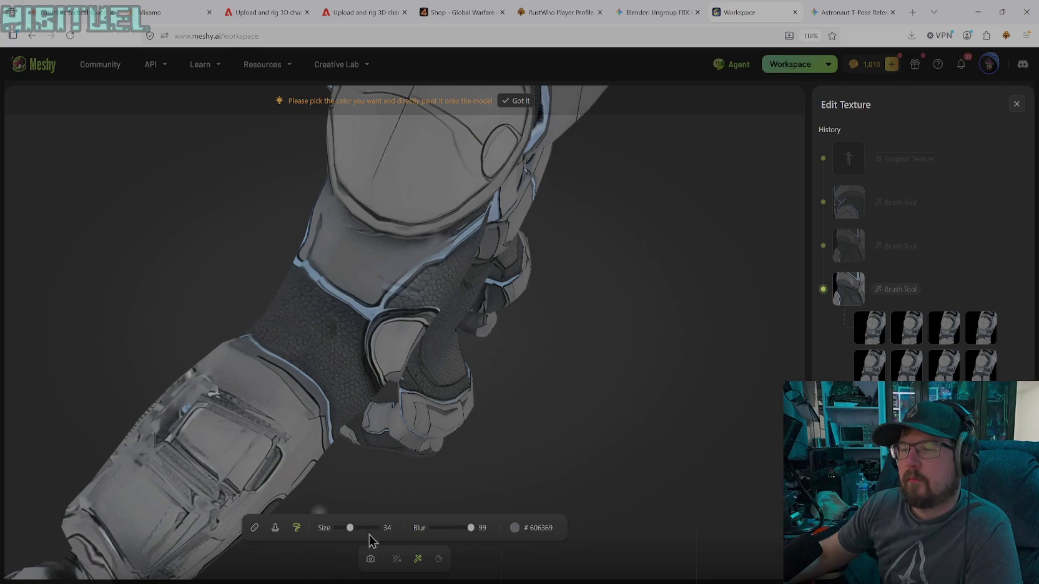
pyautogui.moveTo(350, 528); pyautogui.dragTo(344, 528)
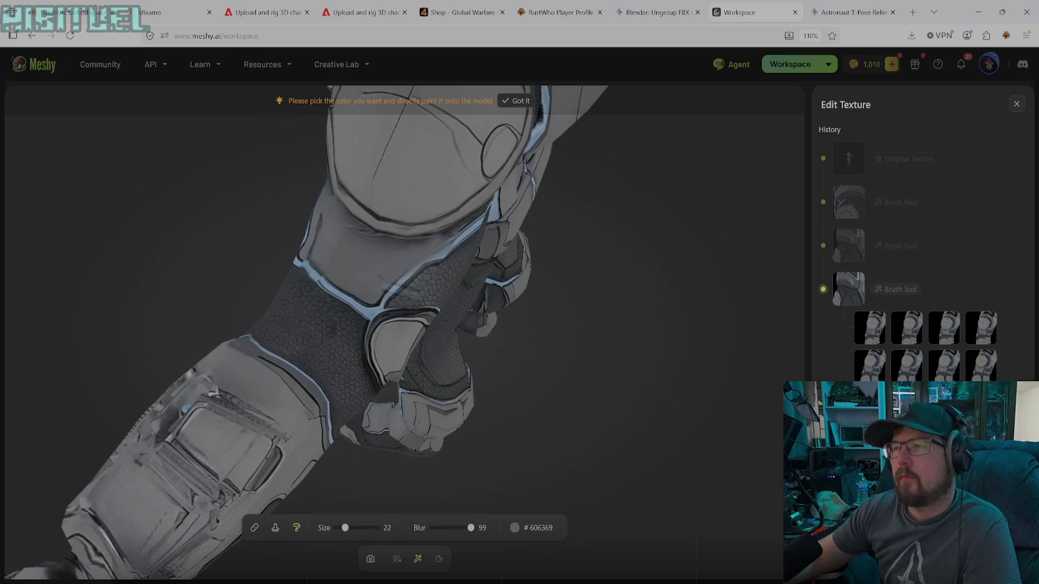
# - Zoom in on the forearm and glove, then make the brush slightly larger
pyautogui.click(370, 559)
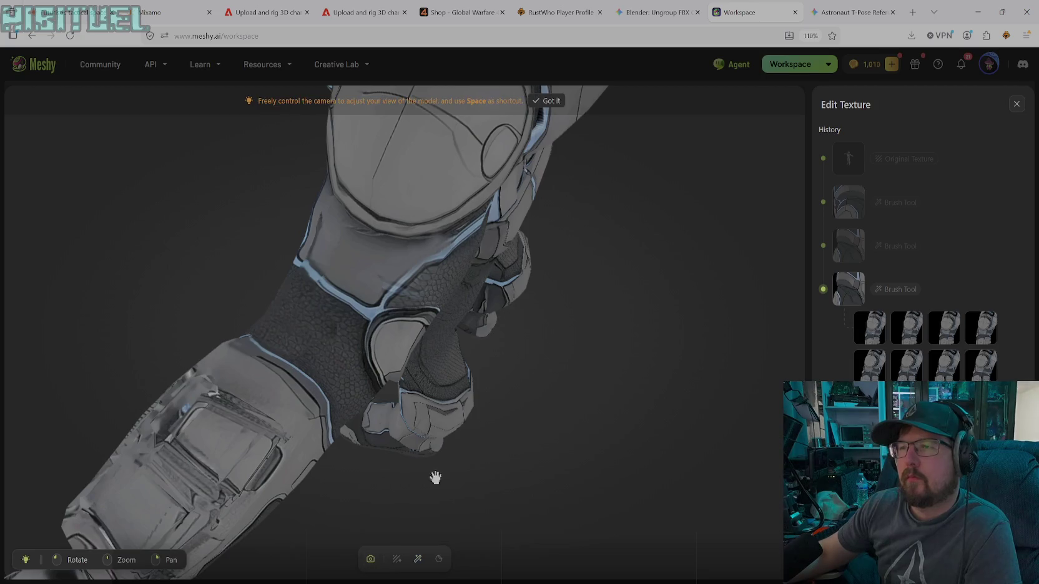
pyautogui.moveTo(424, 490); pyautogui.dragTo(487, 291)
pyautogui.scroll(3, 485, 274)
pyautogui.scroll(3, 448, 237)
pyautogui.scroll(3, 354, 202)
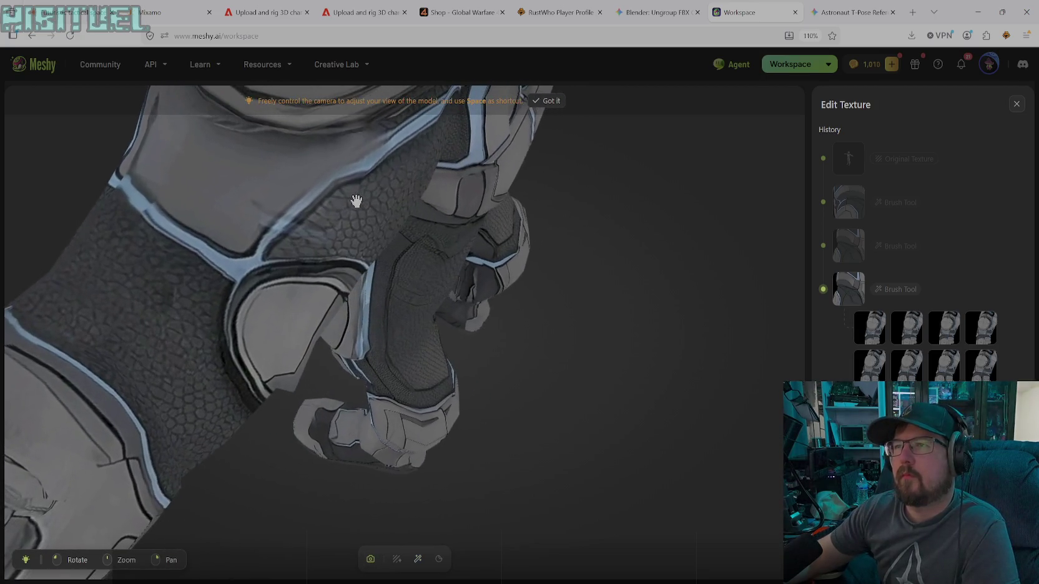
pyautogui.click(417, 559)
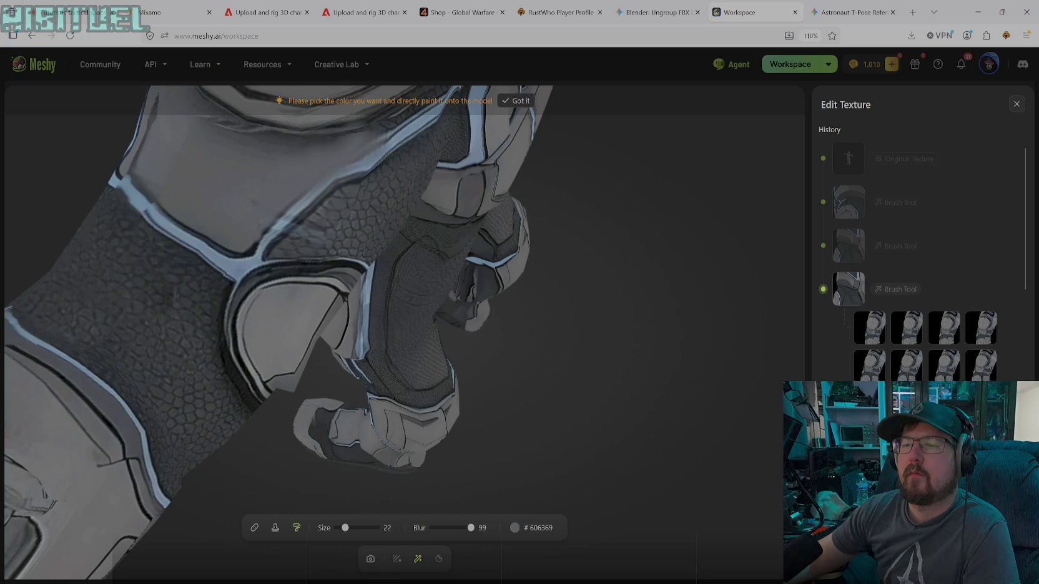
pyautogui.moveTo(344, 528); pyautogui.dragTo(352, 528)
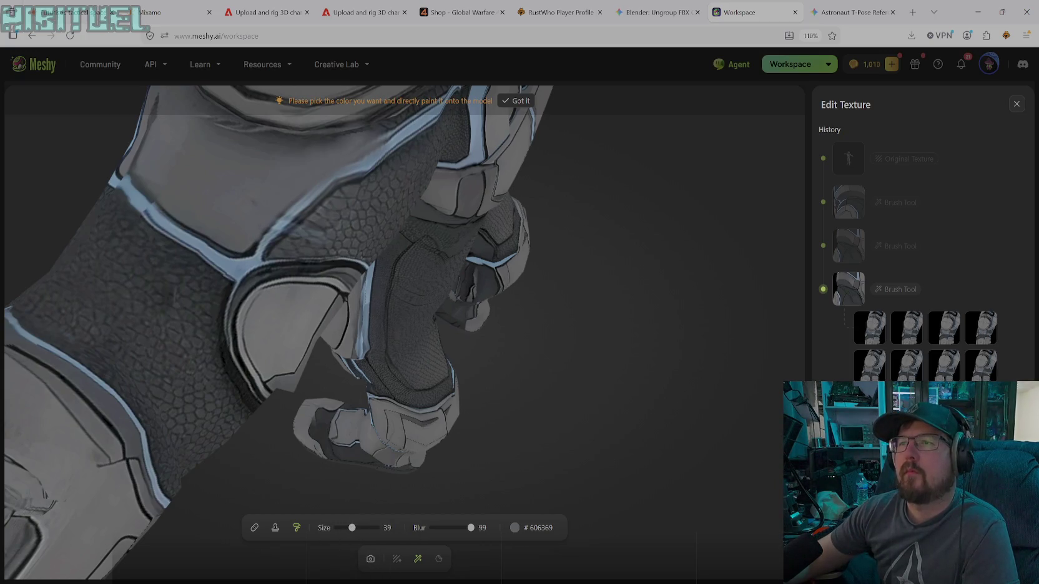
# - Sample light blue #7093BF from the glowing stripe and repaint the forearm trim stripe
pyautogui.click(529, 529)
pyautogui.click(449, 473)
pyautogui.click(231, 267)
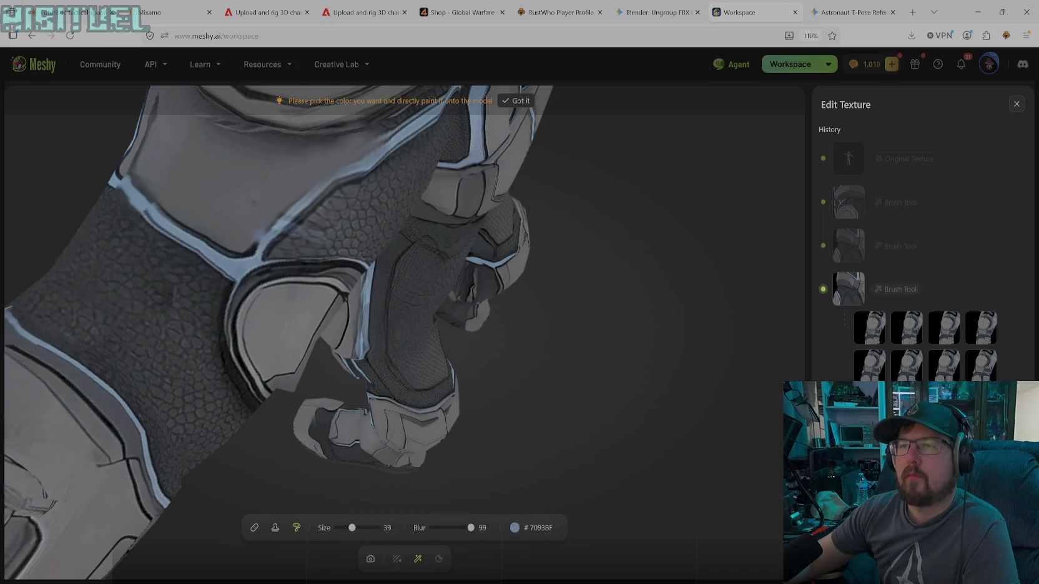
pyautogui.moveTo(262, 246)
pyautogui.mouseDown()
pyautogui.moveTo(375, 166)
pyautogui.moveTo(330, 191)
pyautogui.moveTo(287, 238)
pyautogui.moveTo(251, 250)
pyautogui.moveTo(340, 181)
pyautogui.moveTo(331, 206)
pyautogui.moveTo(289, 239)
pyautogui.moveTo(251, 252)
pyautogui.moveTo(320, 183)
pyautogui.mouseUp()
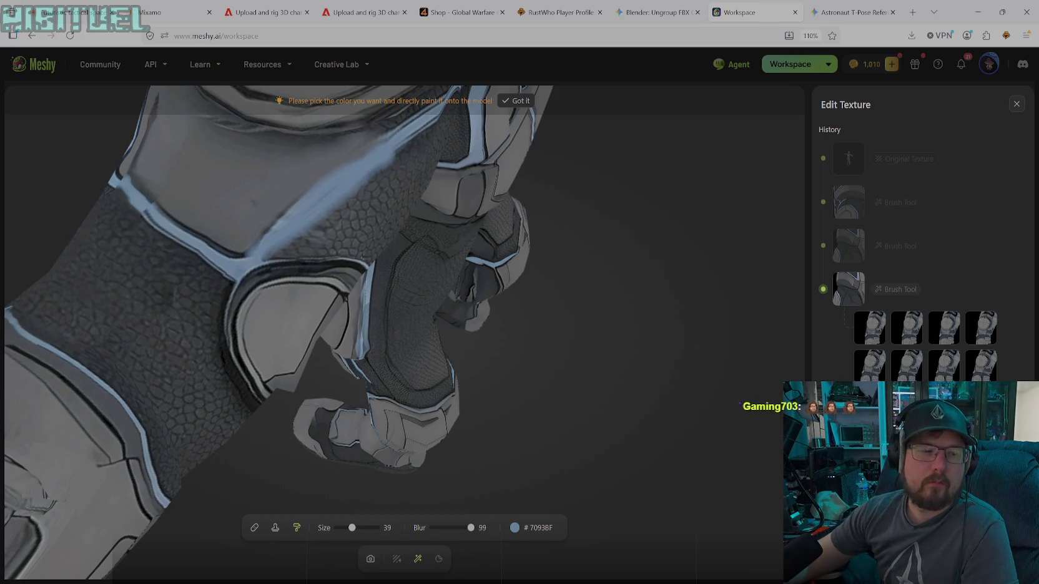
# - Sample the armour grey #5F6268 from the model as the paint colour
pyautogui.click(514, 527)
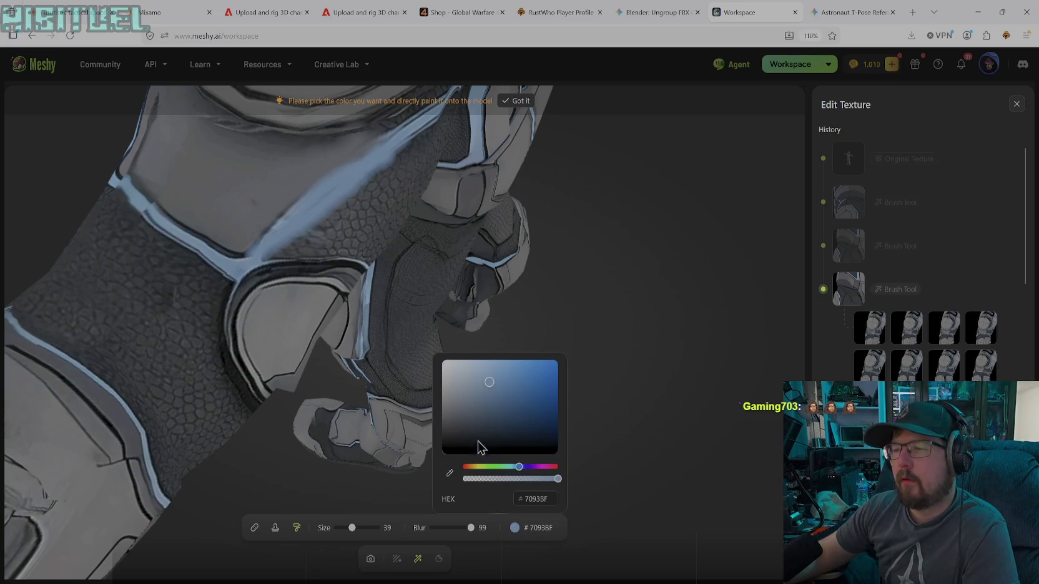
pyautogui.moveTo(483, 399); pyautogui.dragTo(448, 447)
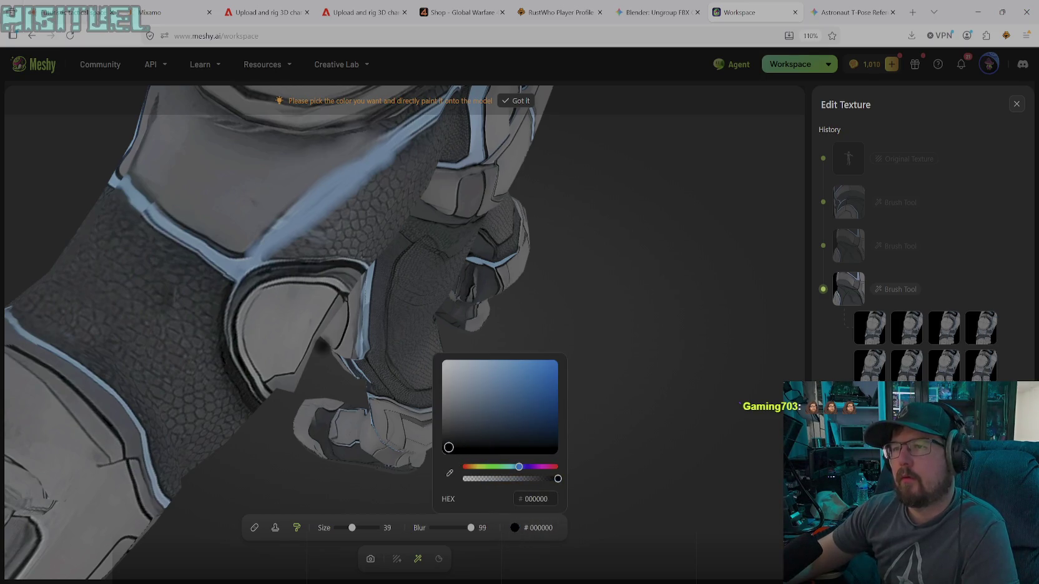
pyautogui.click(449, 473)
pyautogui.click(289, 185)
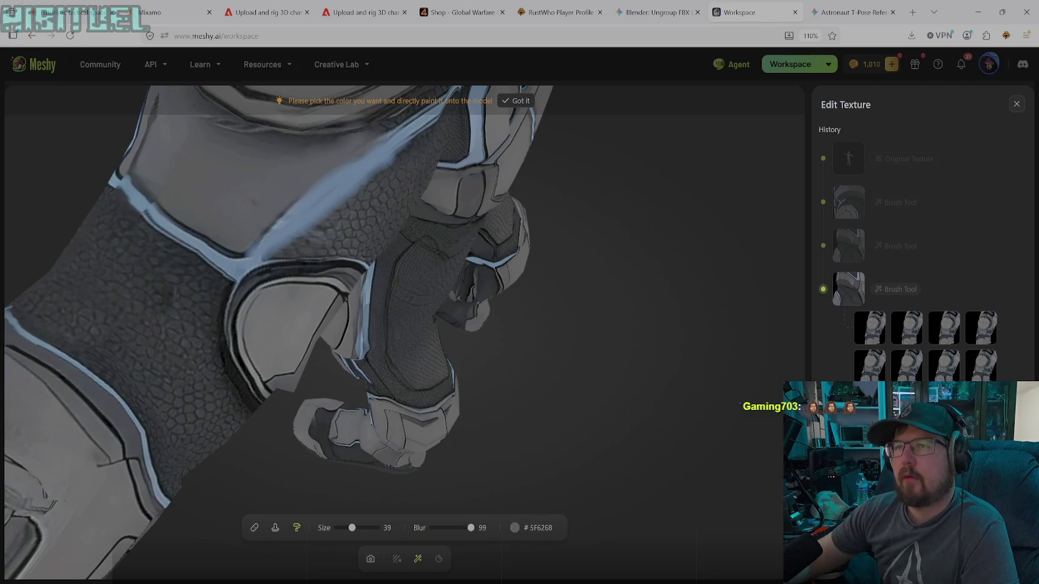
# - Brush grey over the blue stripe on the glove in two strokes
pyautogui.moveTo(316, 189); pyautogui.dragTo(349, 166)
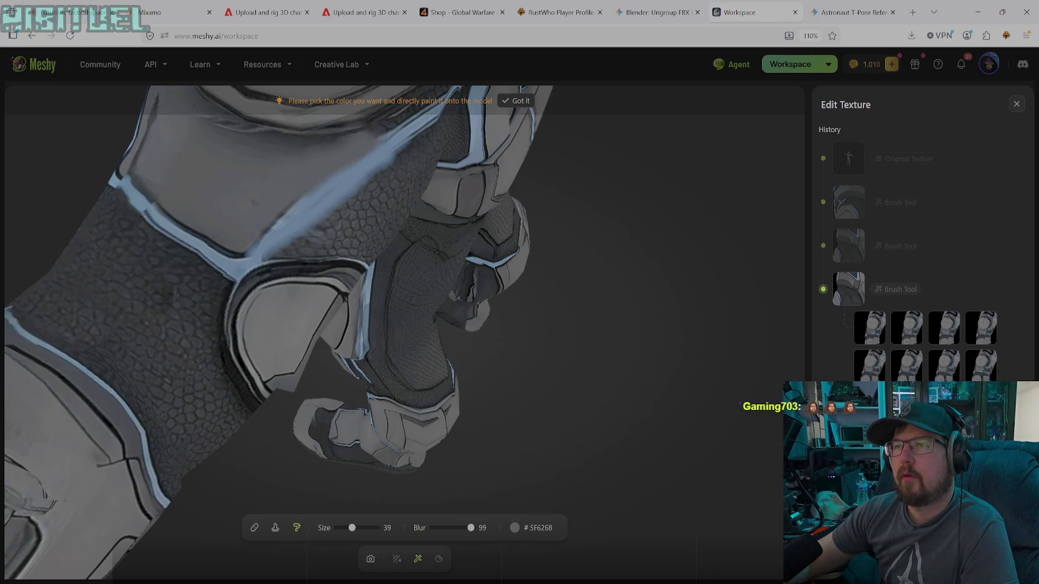
pyautogui.moveTo(299, 202)
pyautogui.mouseDown()
pyautogui.moveTo(288, 212)
pyautogui.moveTo(327, 186)
pyautogui.moveTo(266, 236)
pyautogui.mouseUp()
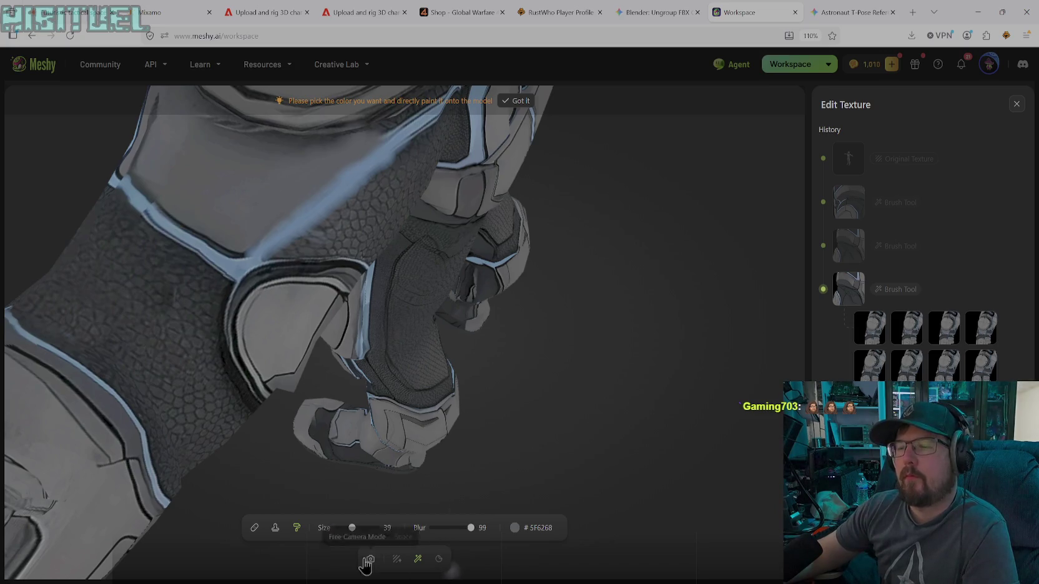
pyautogui.click(275, 528)
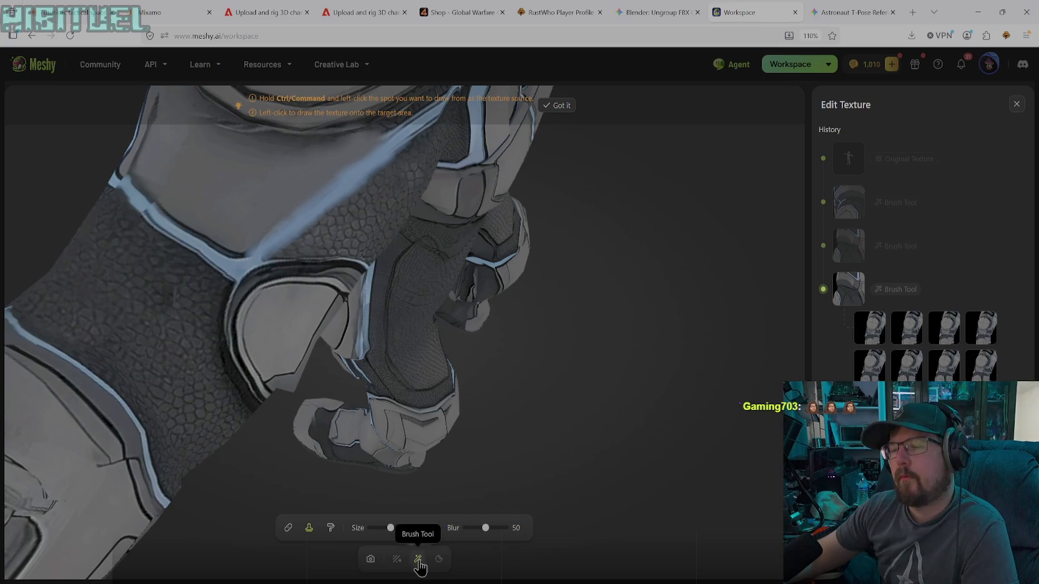
pyautogui.click(330, 528)
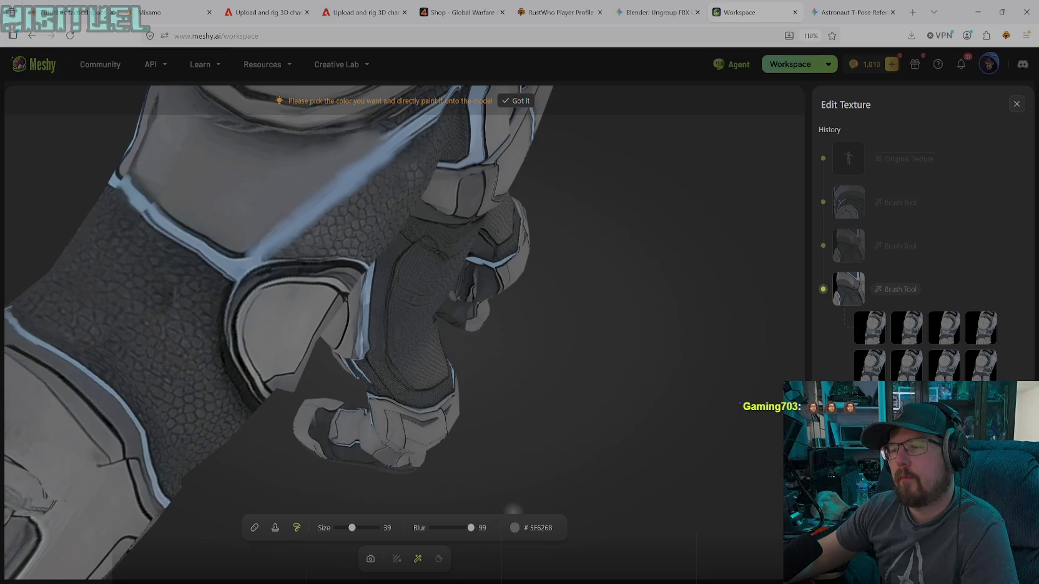
# - Set black paint at brush size 12 and outline the light-blue trim edges near the glove
pyautogui.click(514, 528)
pyautogui.click(443, 447)
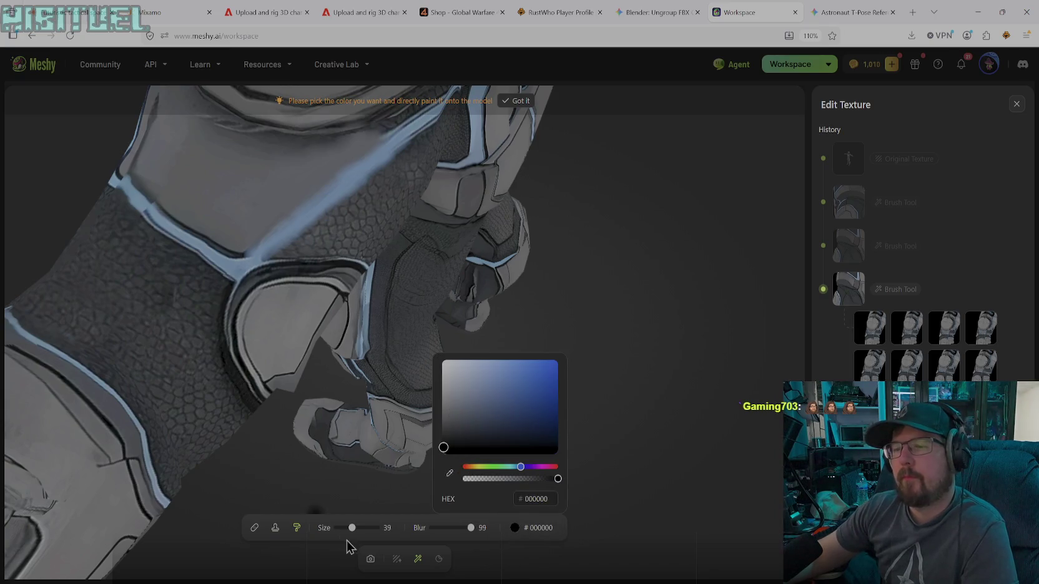
pyautogui.moveTo(349, 529); pyautogui.dragTo(341, 528)
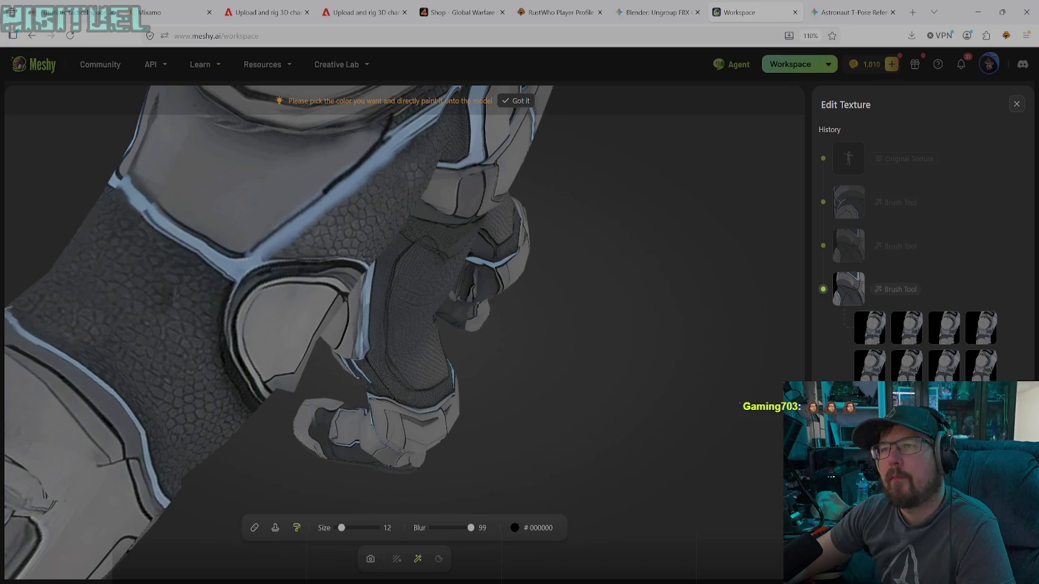
pyautogui.moveTo(275, 228); pyautogui.dragTo(266, 237)
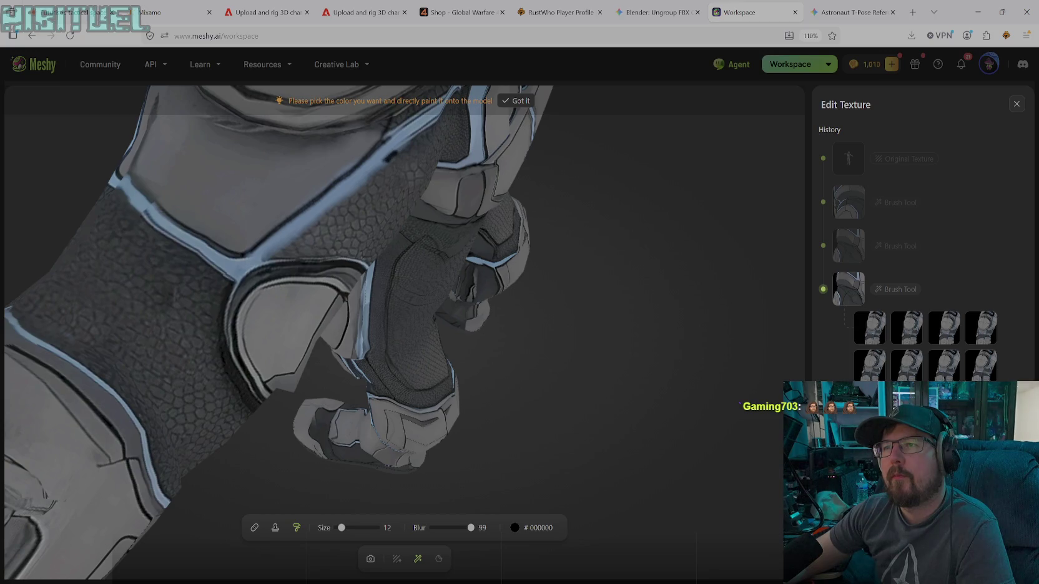
pyautogui.moveTo(337, 204); pyautogui.dragTo(311, 226)
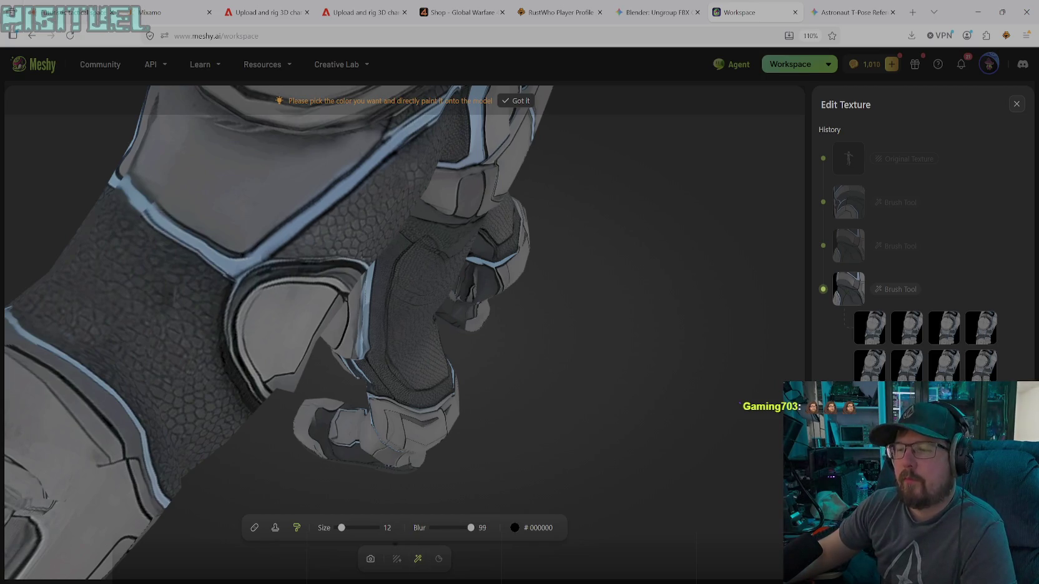
# - Rotate and zoom the view onto the upper arm, then resume painting
pyautogui.click(370, 558)
pyautogui.moveTo(339, 334)
pyautogui.mouseDown()
pyautogui.moveTo(308, 279)
pyautogui.moveTo(290, 273)
pyautogui.moveTo(297, 255)
pyautogui.moveTo(310, 273)
pyautogui.mouseUp()
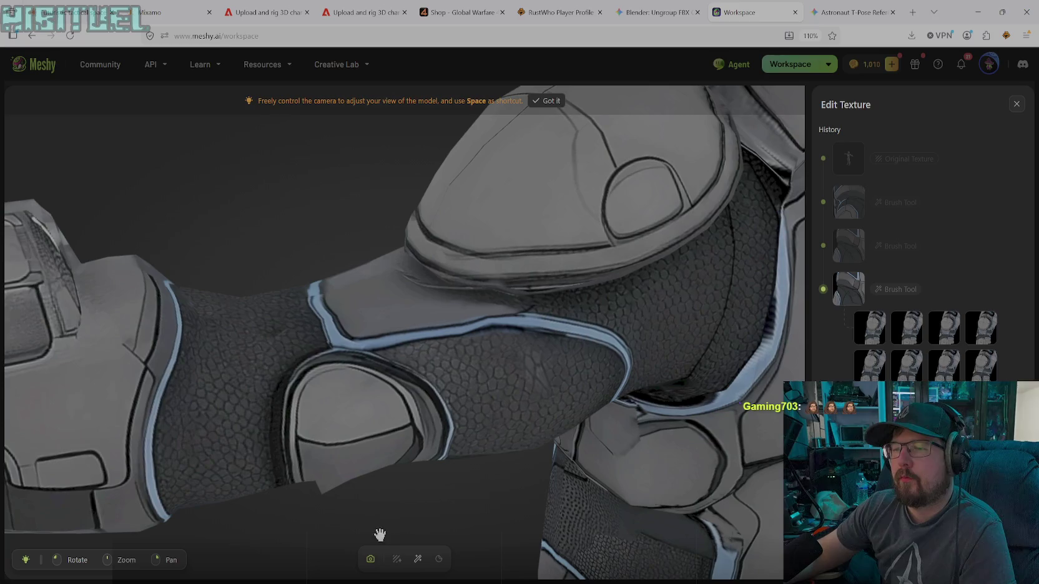
pyautogui.click(418, 559)
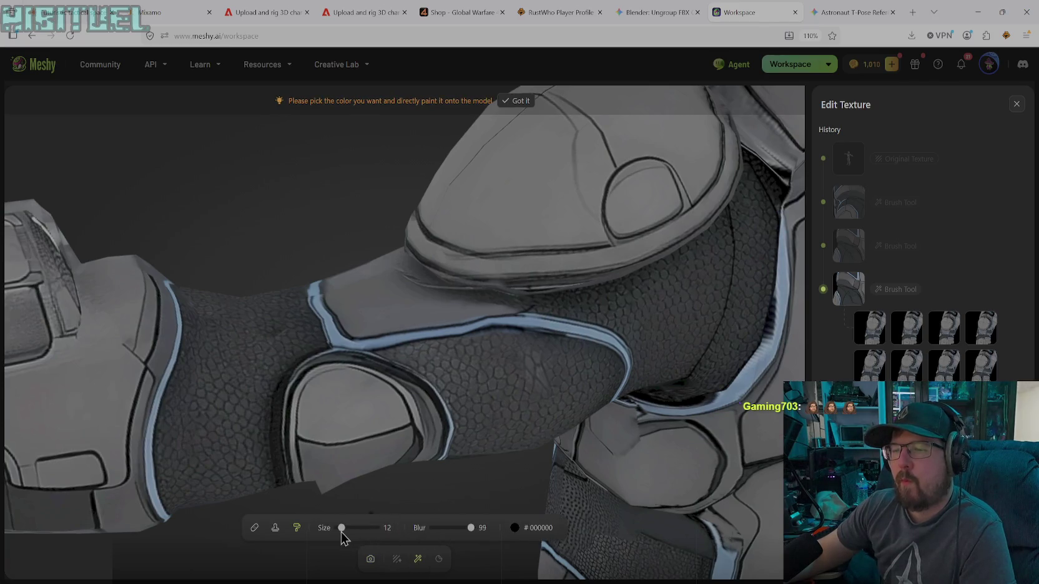
pyautogui.click(519, 528)
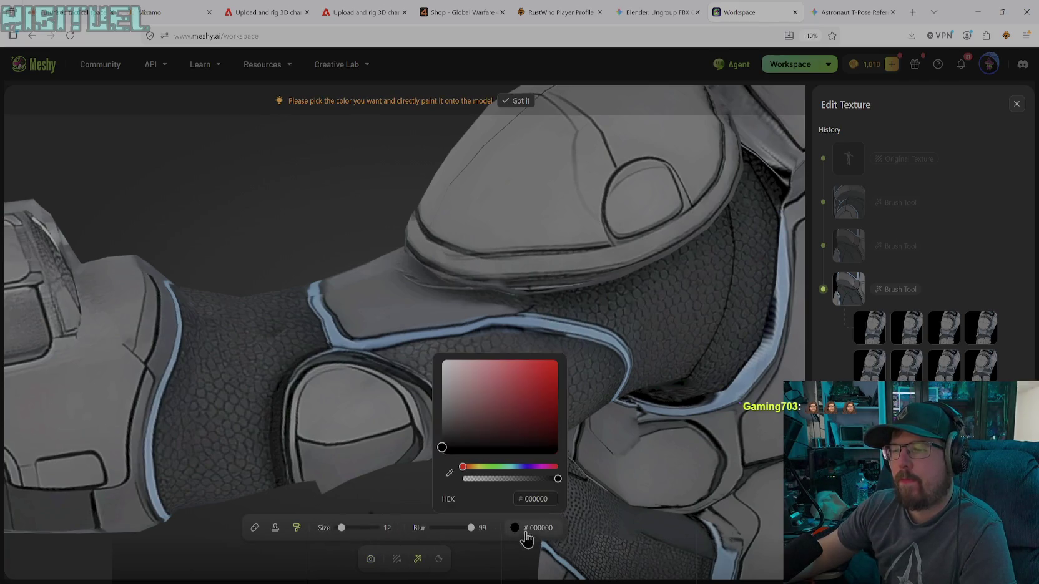
# - Sample grey #5F6269, enlarge the brush to 44, and smooth a stroke across the upper-arm plate
pyautogui.click(447, 480)
pyautogui.click(439, 316)
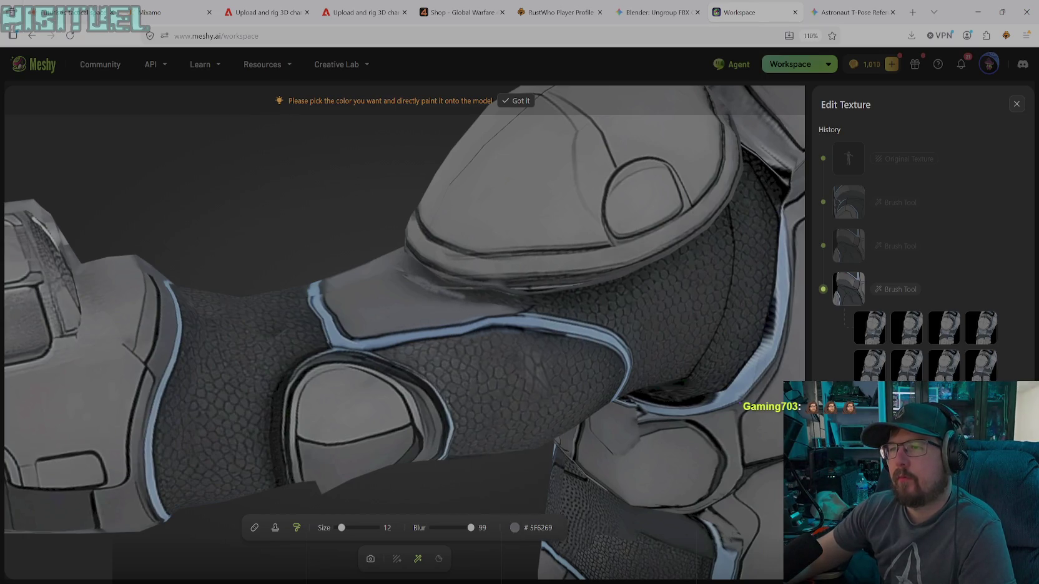
pyautogui.moveTo(342, 528); pyautogui.dragTo(354, 528)
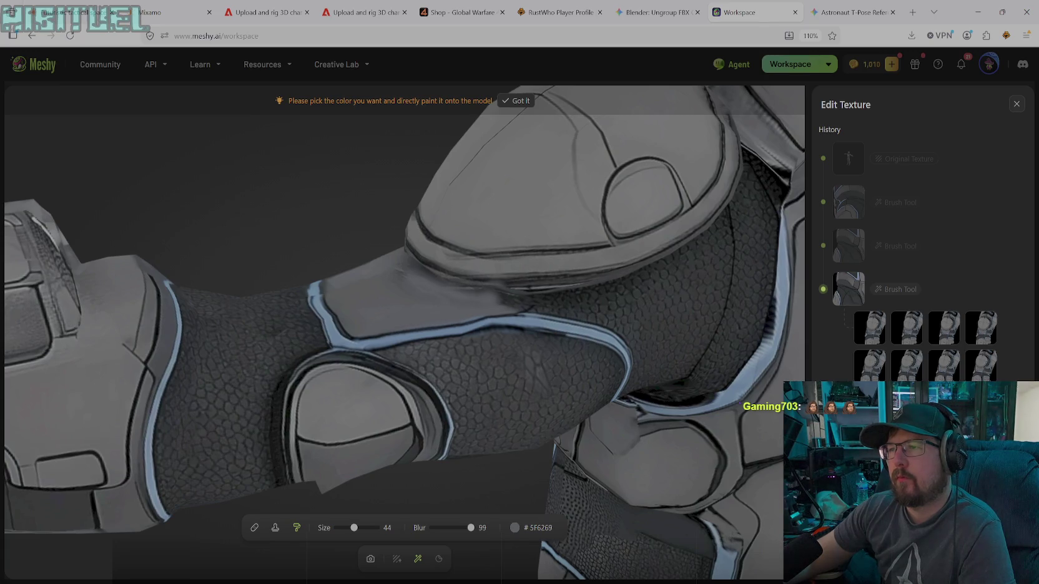
pyautogui.moveTo(464, 290); pyautogui.dragTo(525, 303)
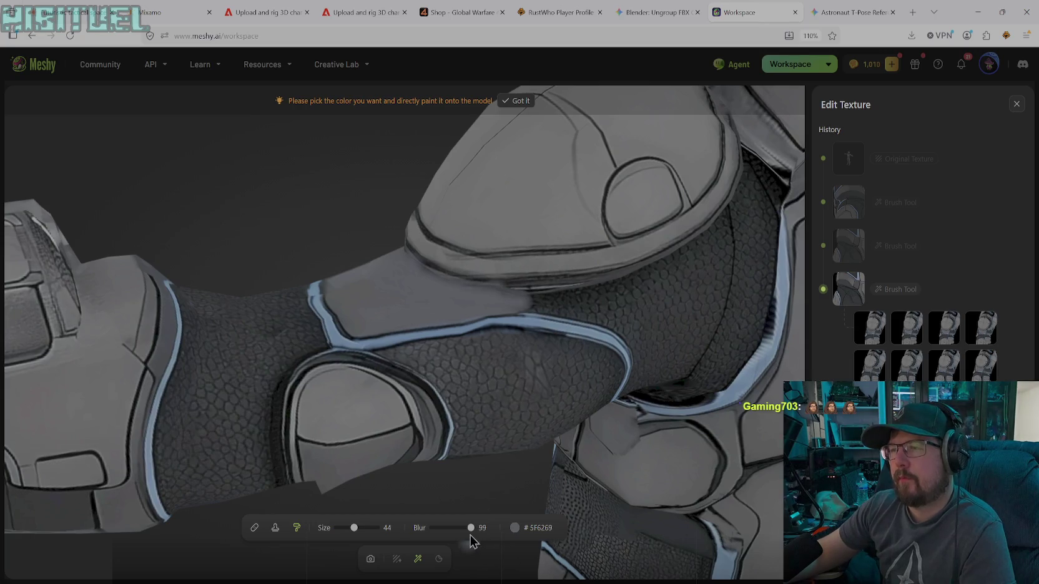
# - Set the paint colour to black and shrink the brush to size 9
pyautogui.click(515, 527)
pyautogui.click(445, 452)
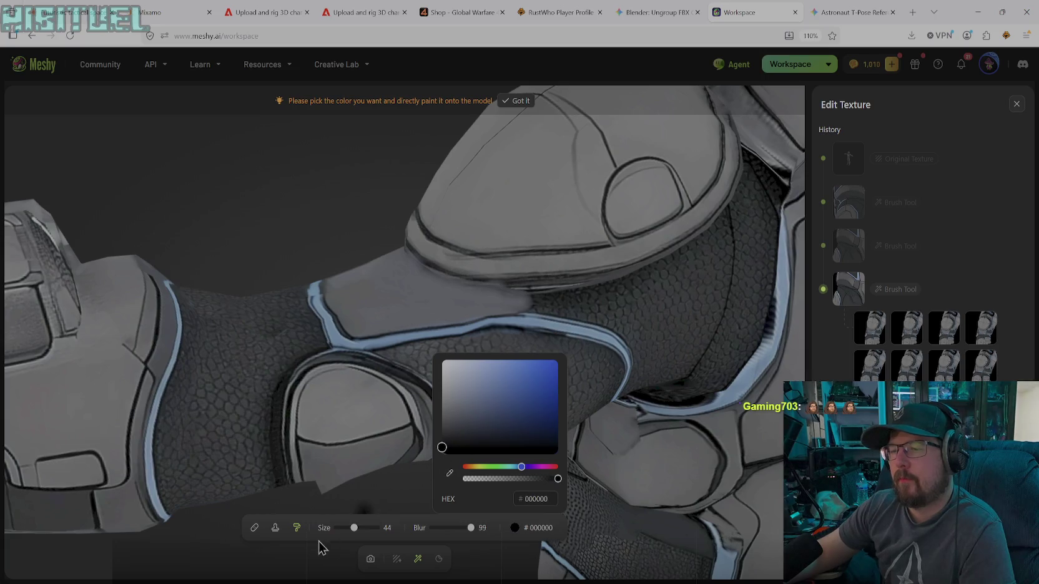
pyautogui.moveTo(353, 528); pyautogui.dragTo(340, 529)
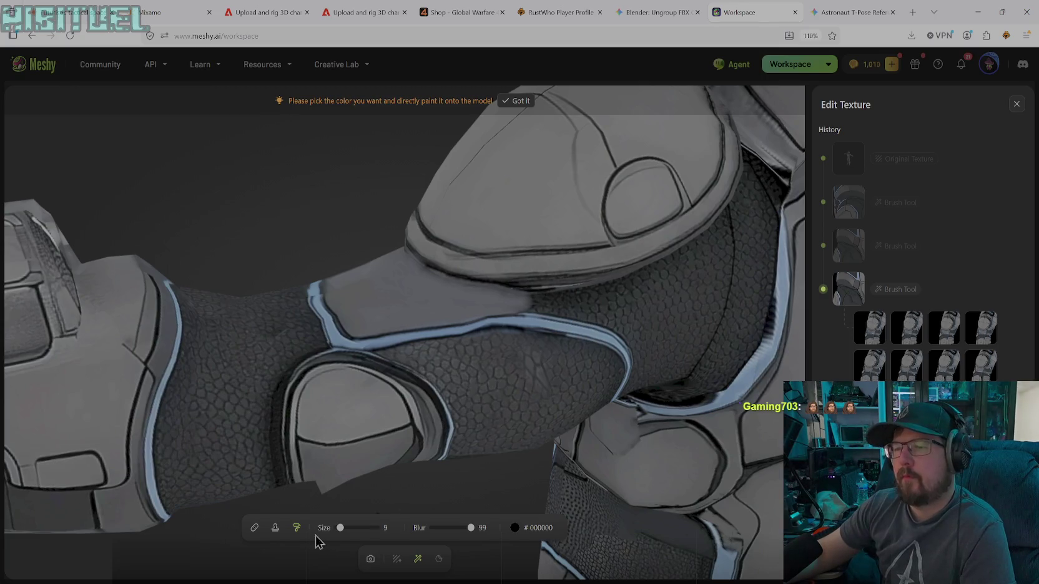
pyautogui.click(370, 558)
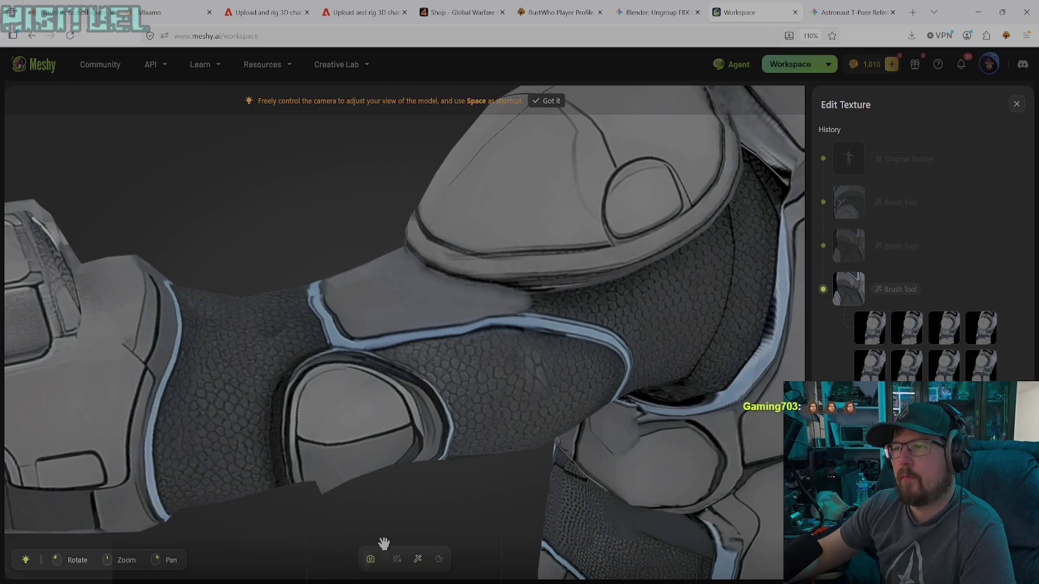
pyautogui.click(417, 558)
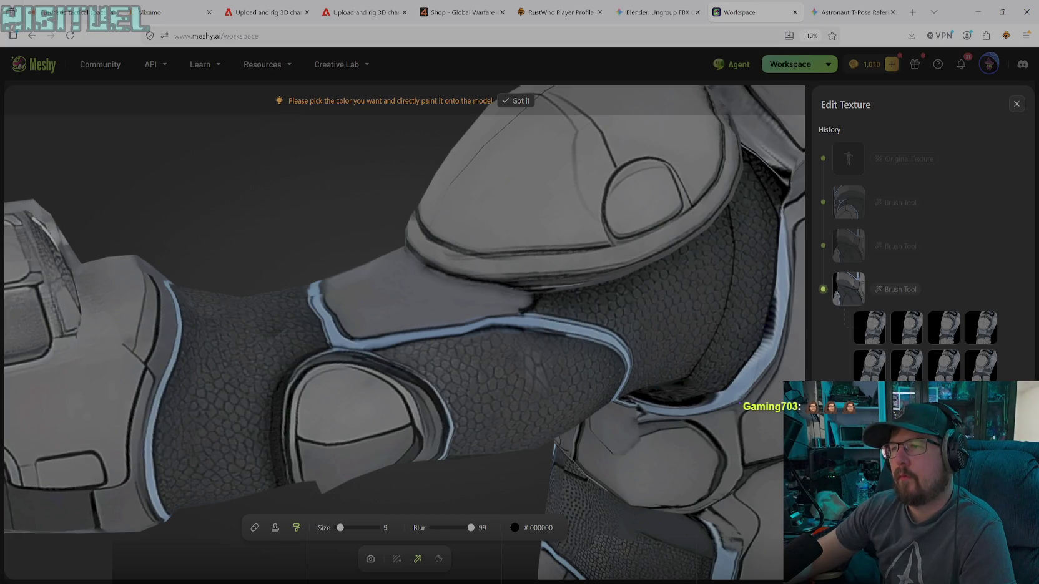
# - Resample grey #5F6269 and paint a thin line on the dark scaled sleeve
pyautogui.click(514, 528)
pyautogui.click(448, 473)
pyautogui.click(474, 319)
pyautogui.moveTo(462, 390); pyautogui.dragTo(505, 421)
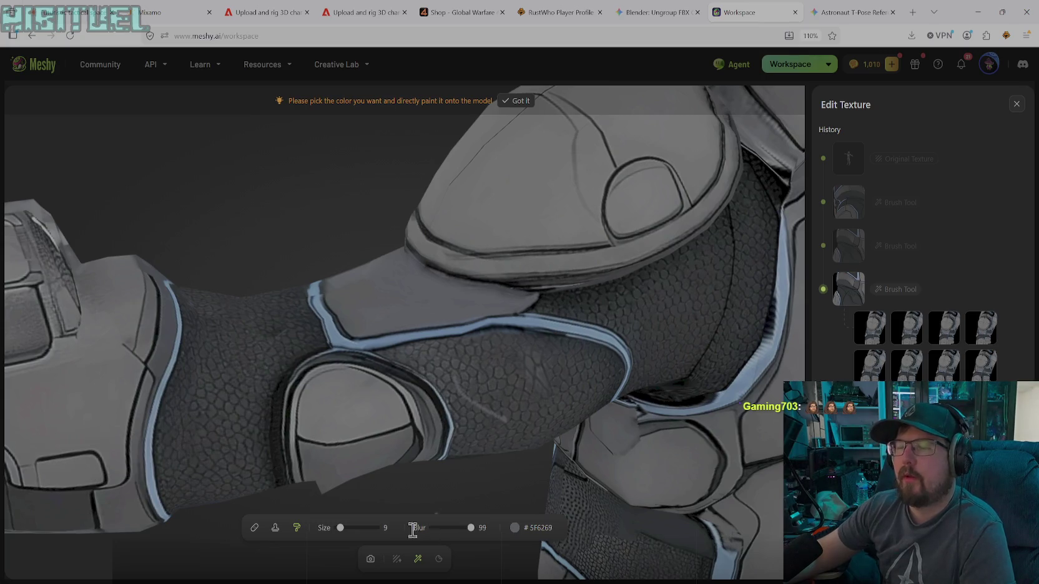
pyautogui.click(370, 562)
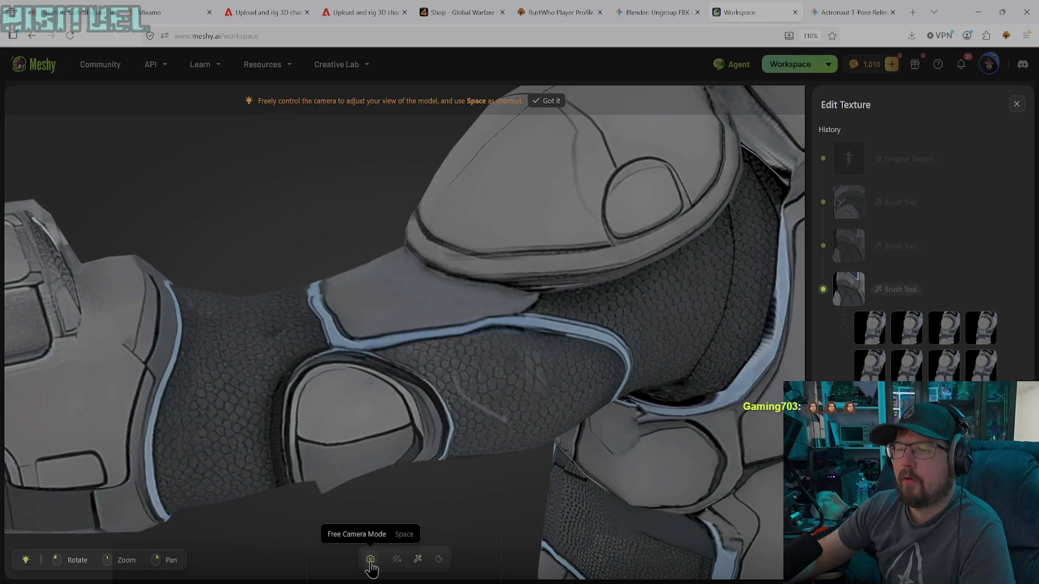
# - Rotate to the forearm panel with its light-blue trim, with the Stamp Tool active
pyautogui.click(419, 561)
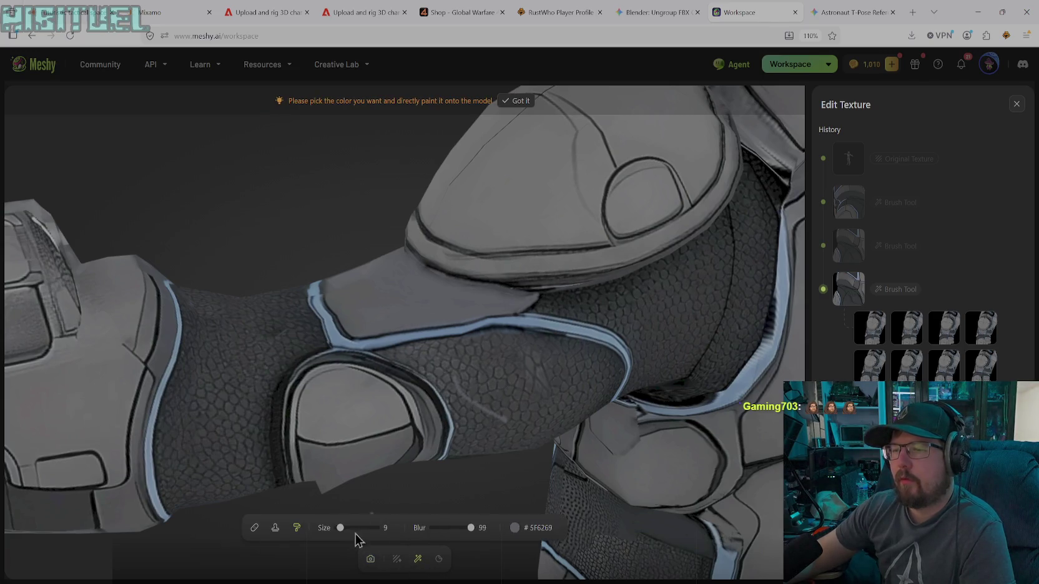
pyautogui.click(276, 537)
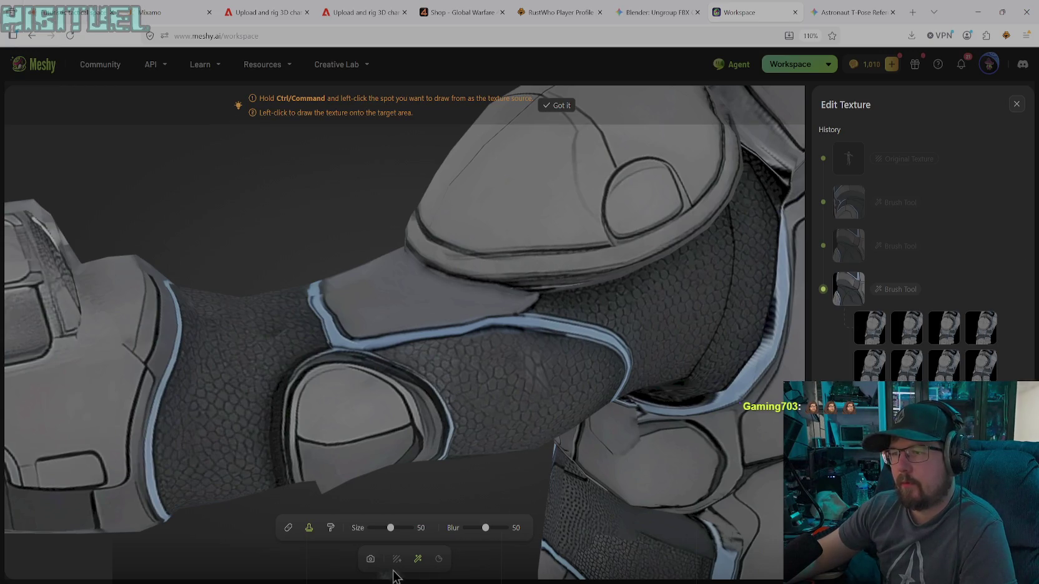
pyautogui.click(370, 560)
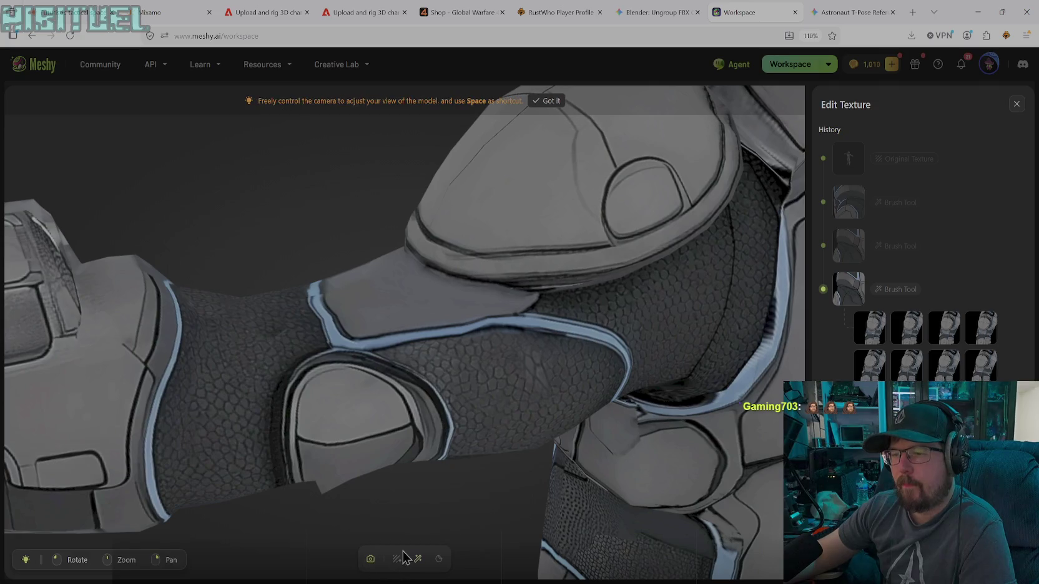
pyautogui.moveTo(452, 436)
pyautogui.mouseDown()
pyautogui.moveTo(475, 403)
pyautogui.moveTo(524, 472)
pyautogui.moveTo(336, 359)
pyautogui.moveTo(341, 399)
pyautogui.moveTo(552, 335)
pyautogui.moveTo(520, 357)
pyautogui.moveTo(665, 332)
pyautogui.moveTo(614, 354)
pyautogui.moveTo(611, 314)
pyautogui.moveTo(427, 419)
pyautogui.moveTo(471, 317)
pyautogui.moveTo(447, 336)
pyautogui.moveTo(668, 341)
pyautogui.moveTo(505, 341)
pyautogui.moveTo(636, 361)
pyautogui.moveTo(631, 353)
pyautogui.mouseUp()
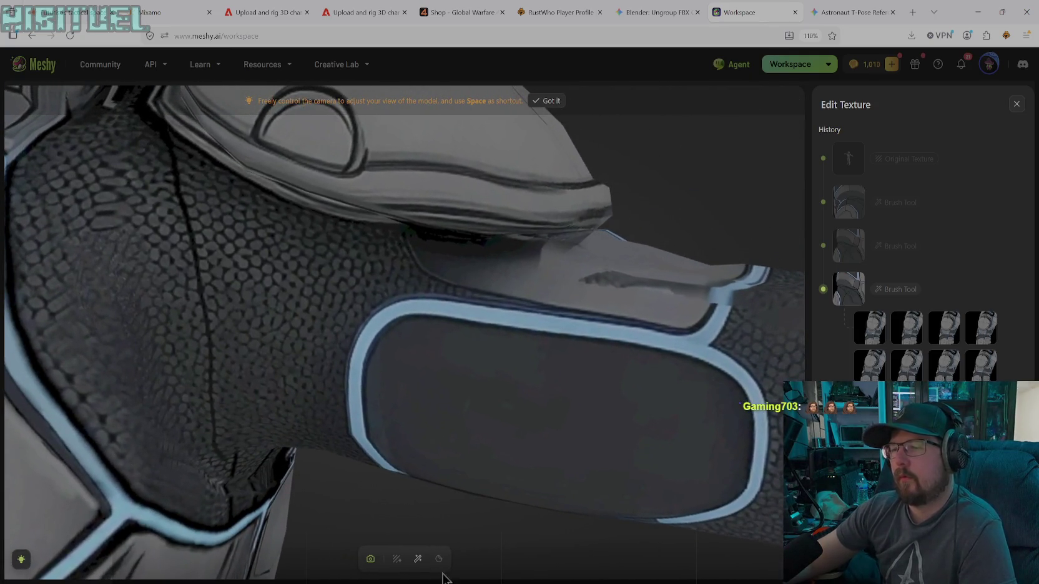
pyautogui.click(418, 559)
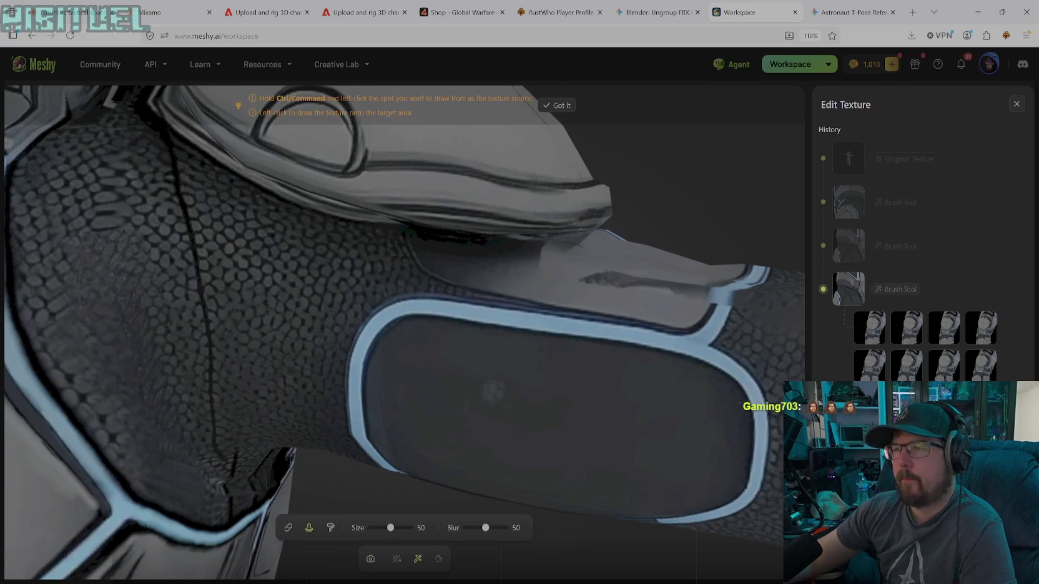
# - Switch to solid paint, sample a grey from the model, and set brush size 41
pyautogui.click(331, 528)
pyautogui.click(516, 528)
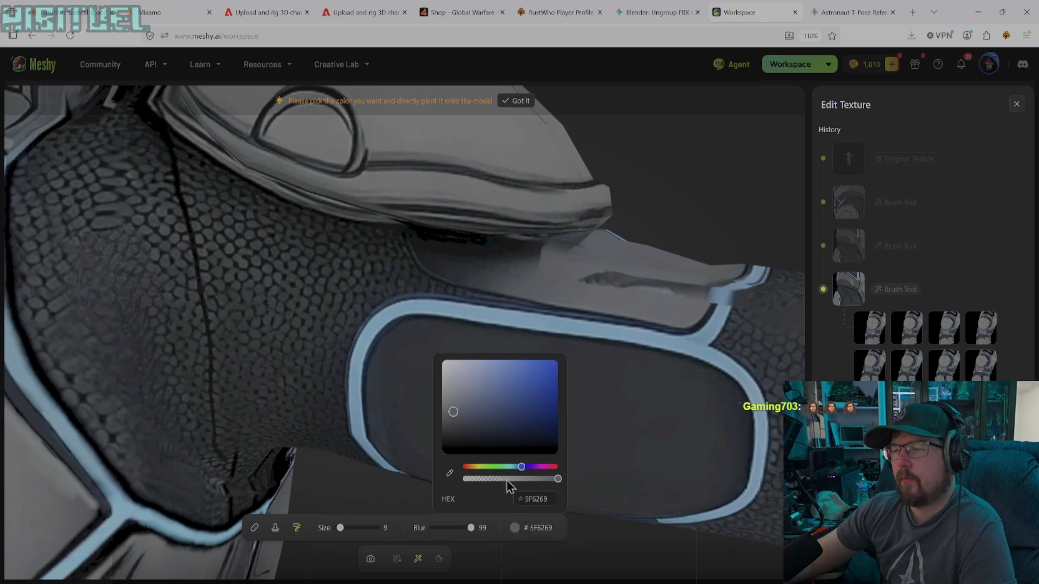
pyautogui.click(446, 473)
pyautogui.click(550, 298)
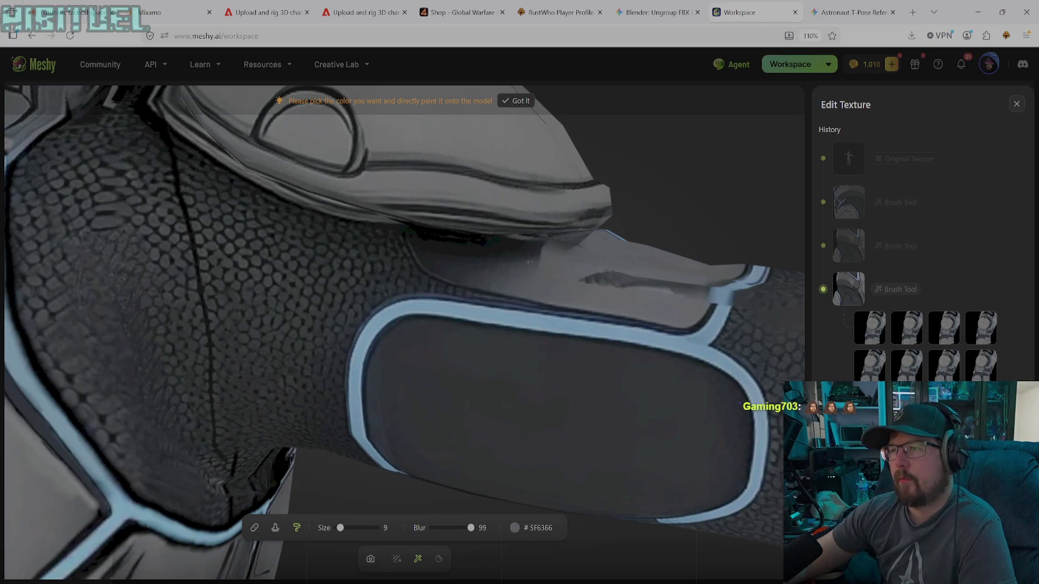
pyautogui.moveTo(340, 528); pyautogui.dragTo(353, 528)
# - Paint grey over the dark streaks and the shadow under the armor plate
pyautogui.moveTo(647, 283); pyautogui.dragTo(580, 278)
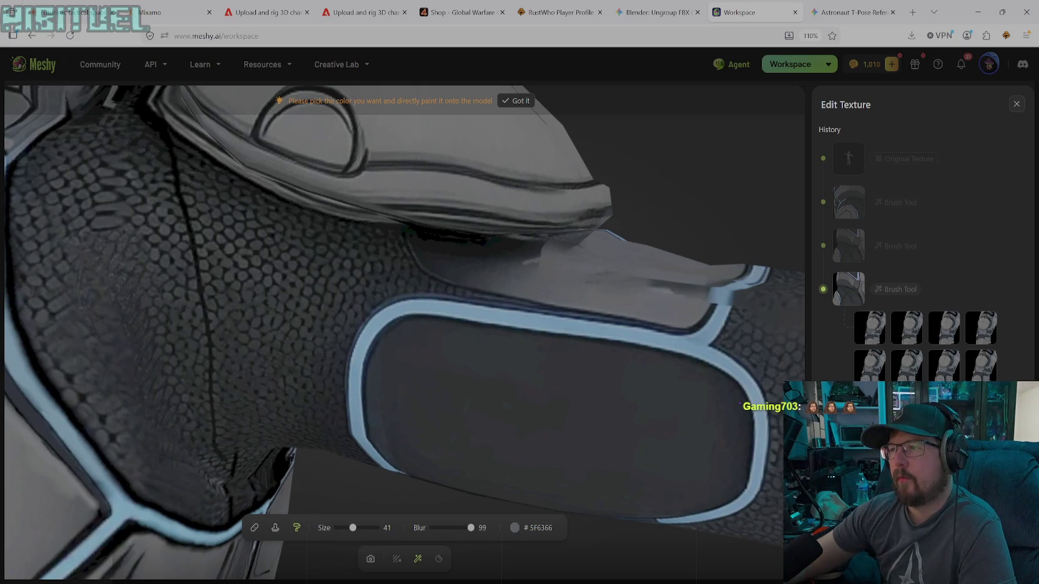
pyautogui.moveTo(652, 286); pyautogui.dragTo(709, 287)
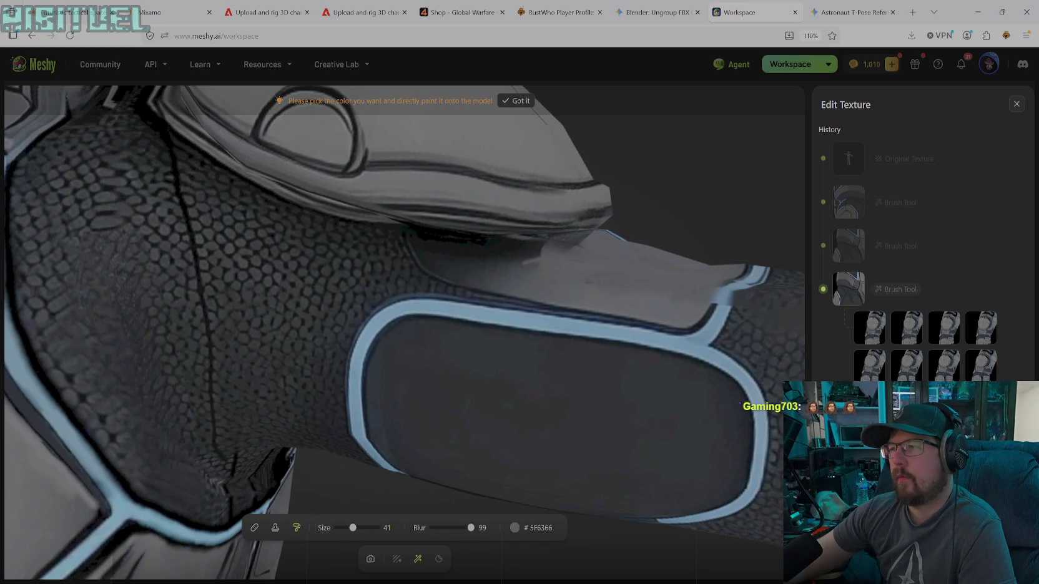
pyautogui.moveTo(531, 259); pyautogui.dragTo(534, 244)
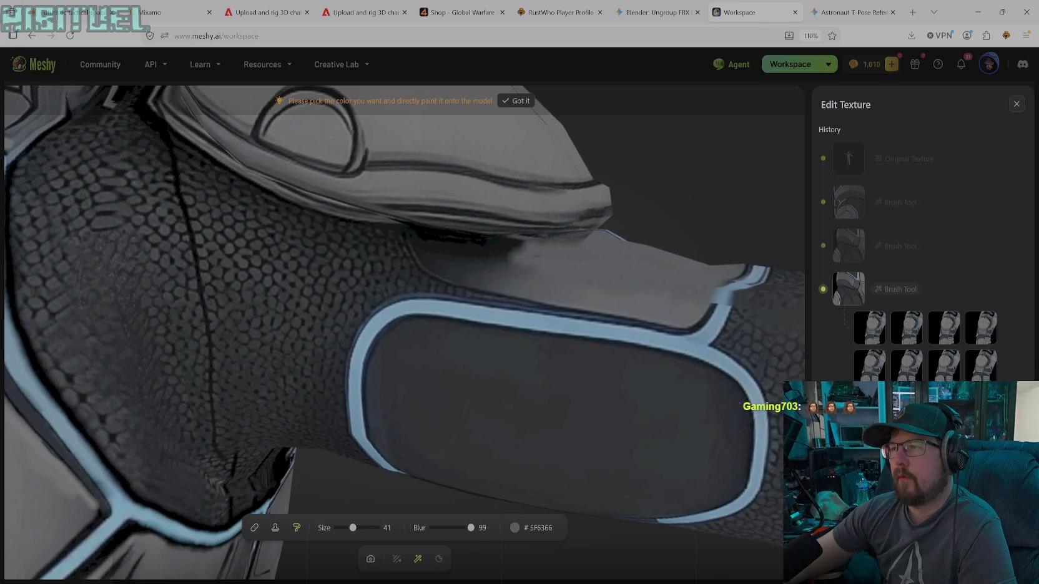
pyautogui.moveTo(556, 239)
pyautogui.mouseDown()
pyautogui.moveTo(427, 240)
pyautogui.moveTo(442, 258)
pyautogui.moveTo(417, 244)
pyautogui.moveTo(442, 265)
pyautogui.moveTo(528, 270)
pyautogui.moveTo(520, 275)
pyautogui.mouseUp()
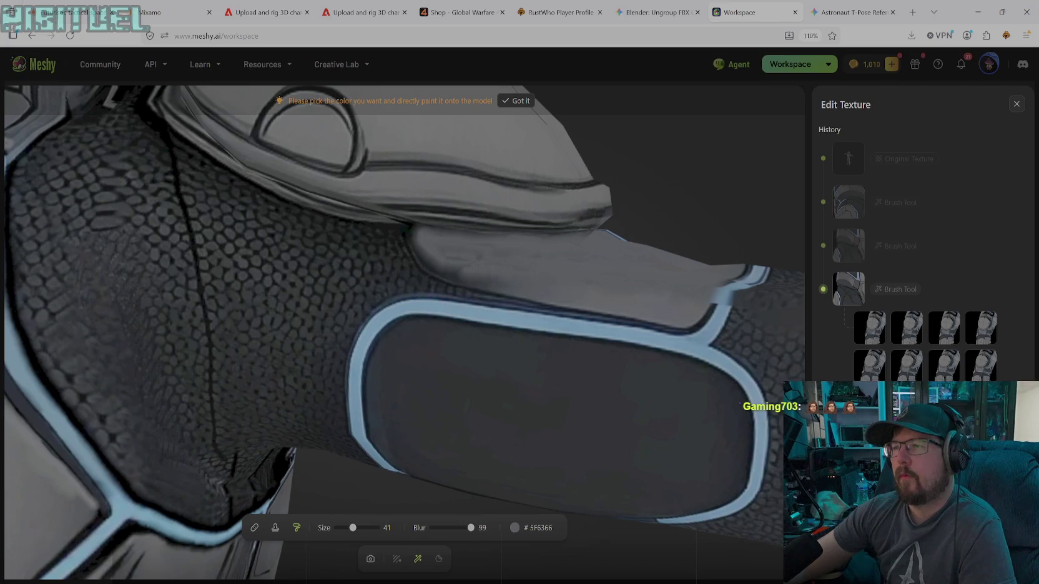
pyautogui.moveTo(450, 268); pyautogui.dragTo(513, 283)
# - Blend more grey along the left end and lower edge under the plate
pyautogui.moveTo(427, 256); pyautogui.dragTo(414, 231)
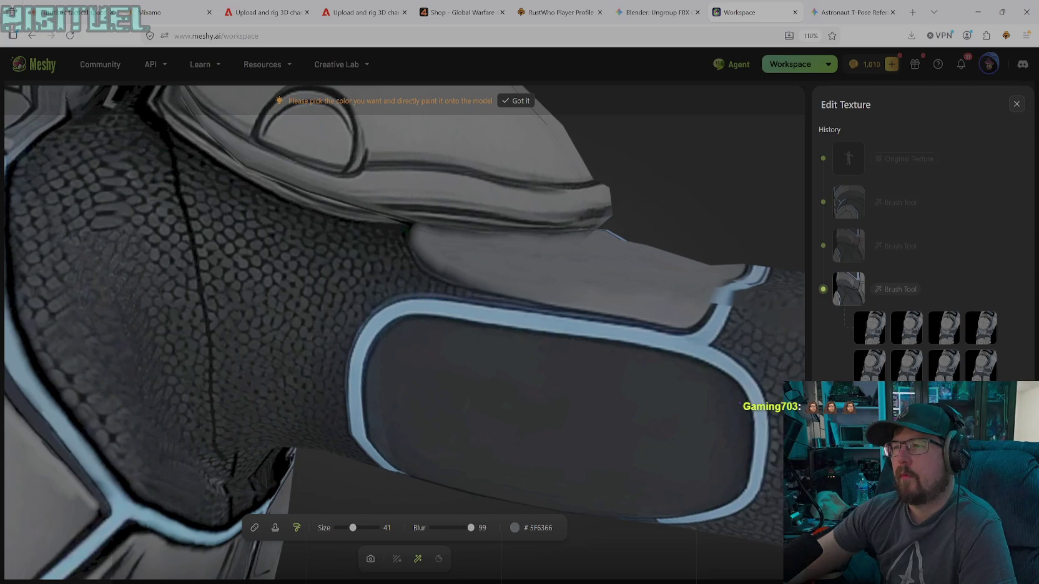
pyautogui.moveTo(427, 256); pyautogui.dragTo(474, 284)
pyautogui.moveTo(415, 250); pyautogui.dragTo(460, 285)
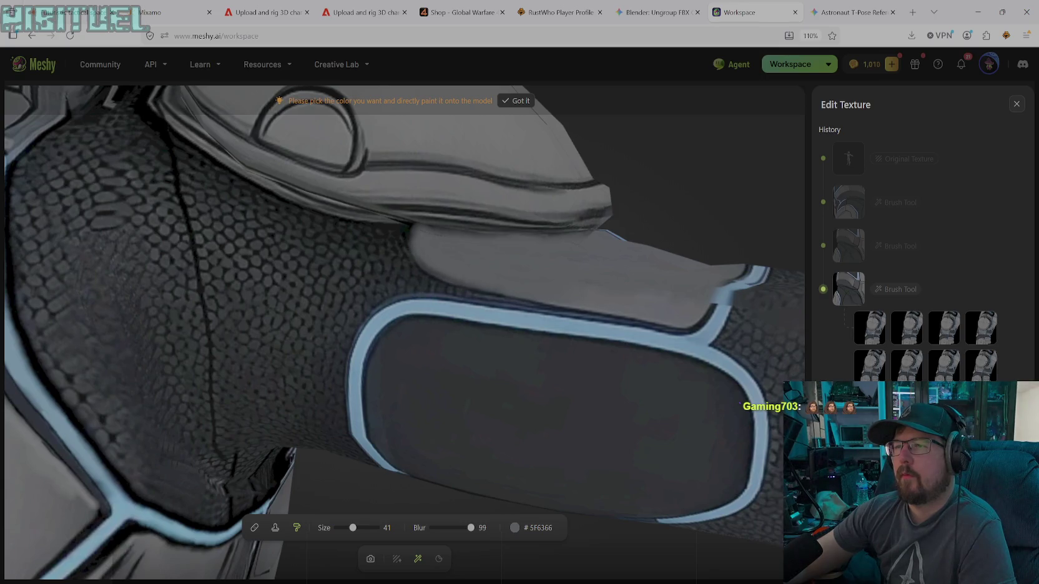
pyautogui.moveTo(461, 285); pyautogui.dragTo(477, 289)
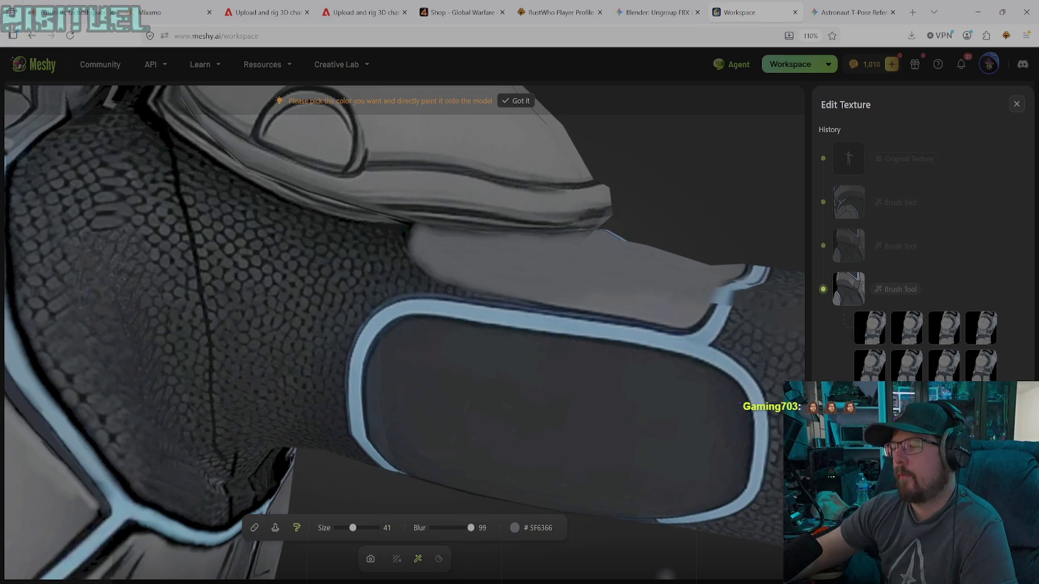
# - Rotate the model to bring the chest panel into view
pyautogui.click(370, 563)
pyautogui.moveTo(677, 343)
pyautogui.mouseDown()
pyautogui.moveTo(626, 352)
pyautogui.moveTo(603, 399)
pyautogui.moveTo(729, 530)
pyautogui.moveTo(652, 378)
pyautogui.moveTo(607, 484)
pyautogui.moveTo(587, 496)
pyautogui.mouseUp()
pyautogui.click(418, 559)
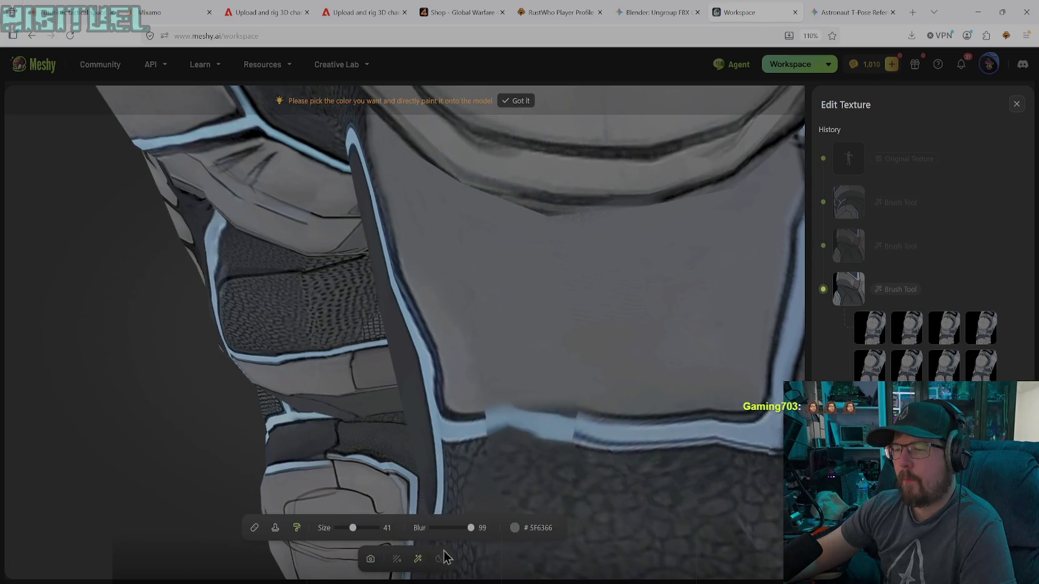
# - Set the brush colour to black #000000 and shrink the brush to size 9
pyautogui.click(535, 531)
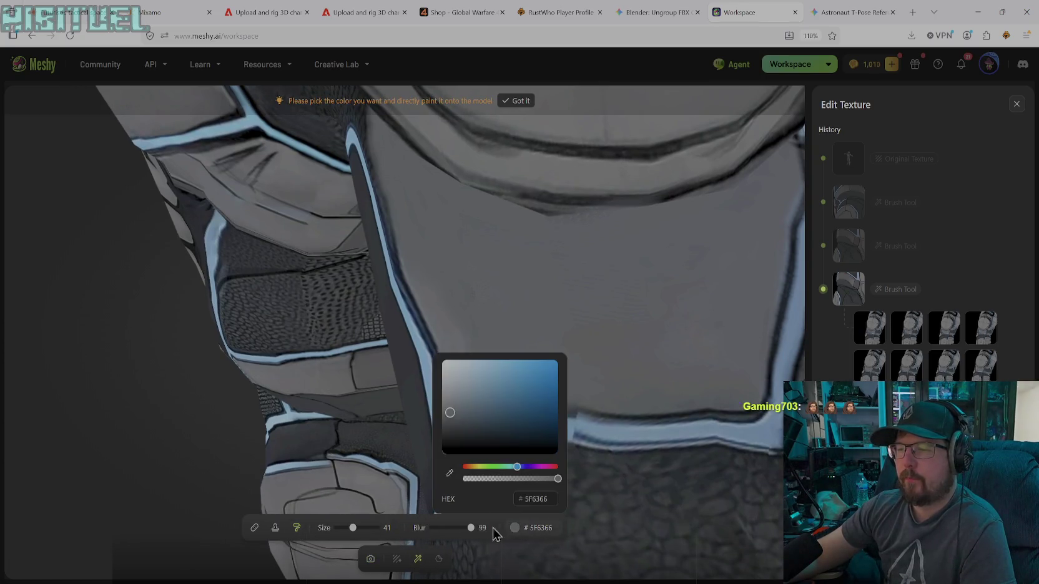
pyautogui.moveTo(461, 409); pyautogui.dragTo(426, 476)
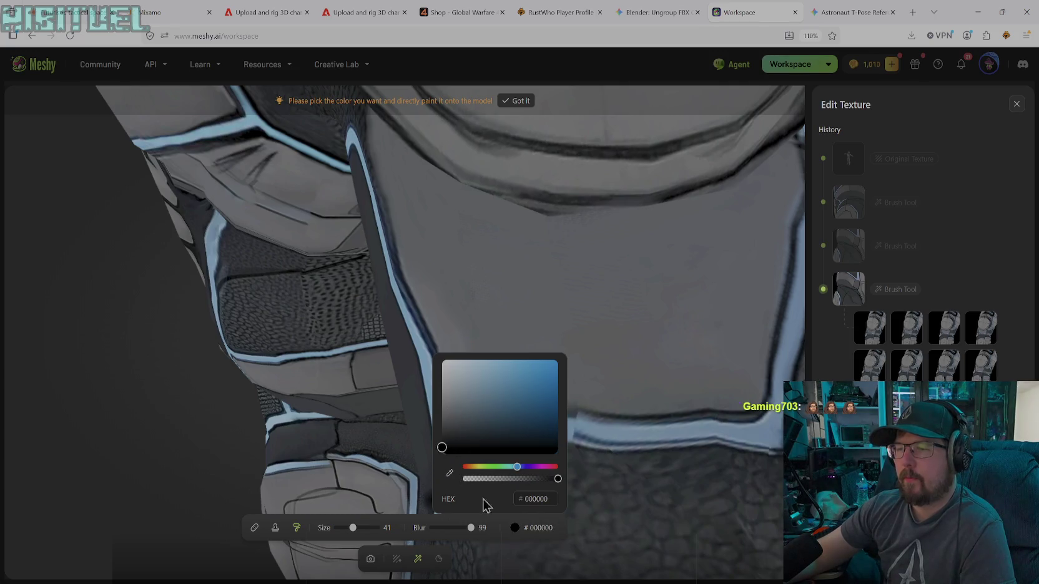
pyautogui.moveTo(352, 531); pyautogui.dragTo(337, 532)
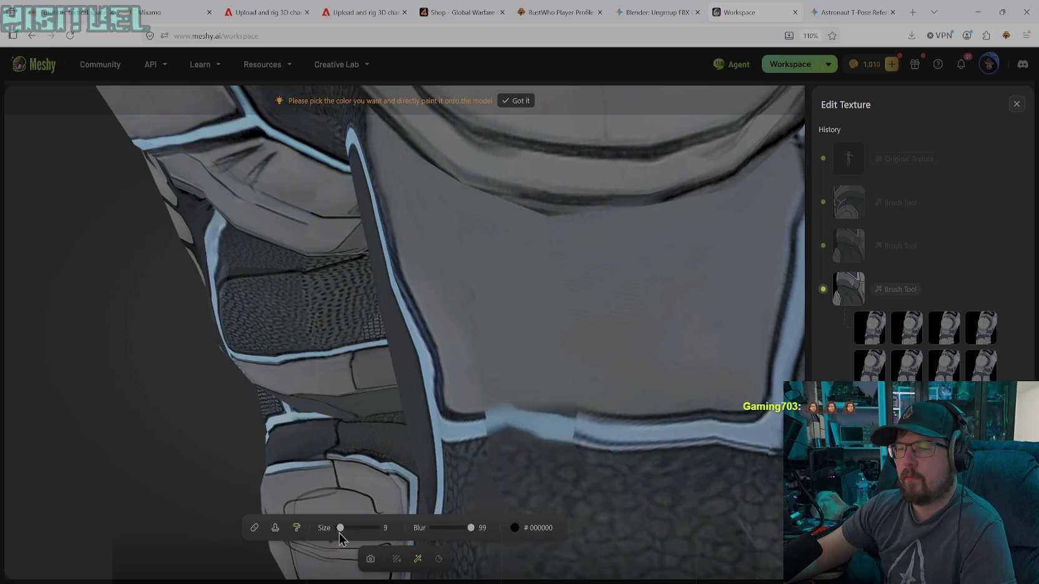
# - Outline the chest panel's lower edge in black, redoing one stroke
pyautogui.moveTo(522, 417); pyautogui.dragTo(622, 421)
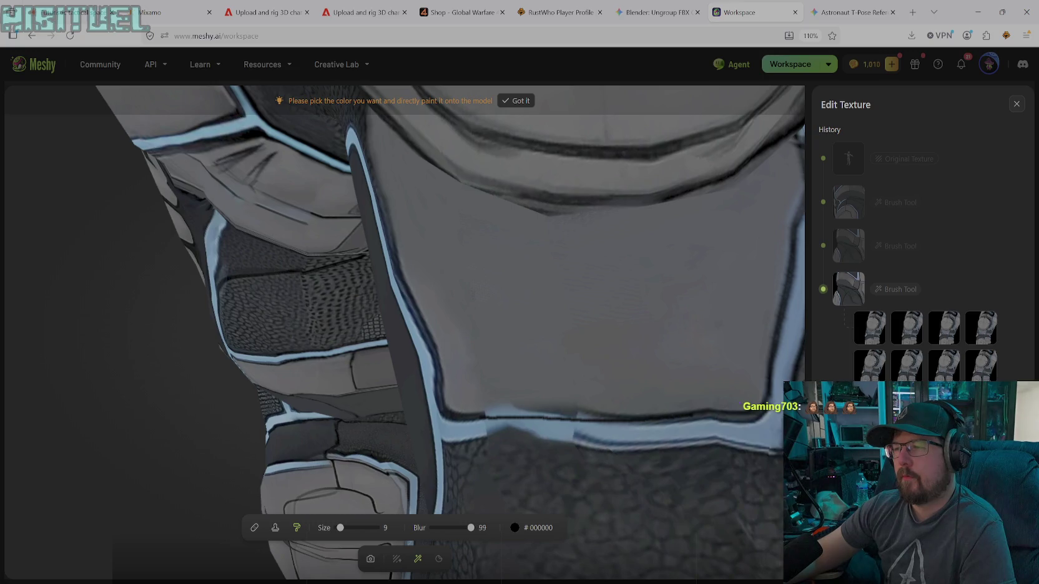
pyautogui.hotkey('ctrl', 'z')
pyautogui.moveTo(486, 411); pyautogui.dragTo(535, 413)
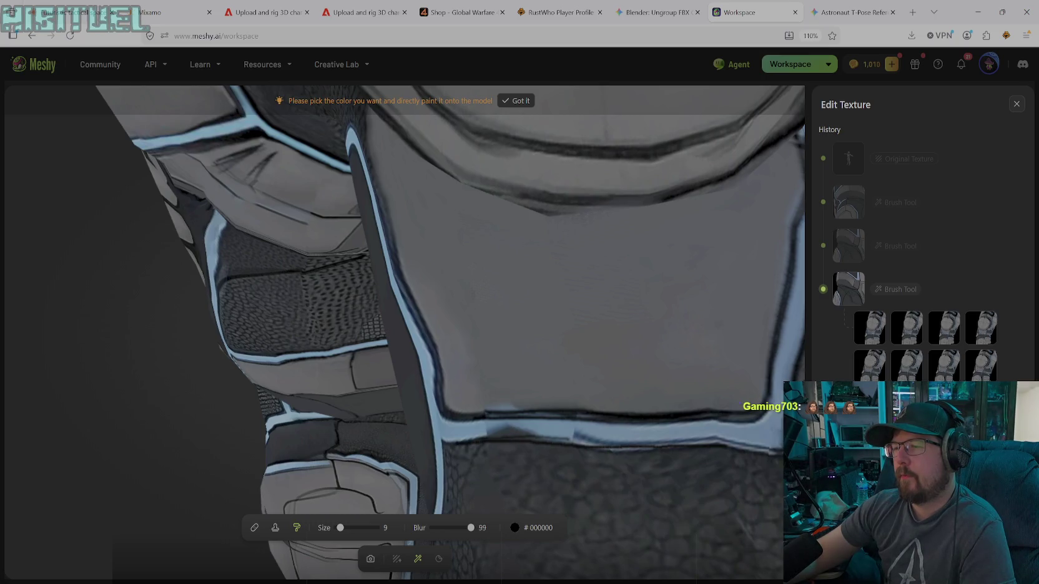
pyautogui.moveTo(573, 441); pyautogui.dragTo(598, 445)
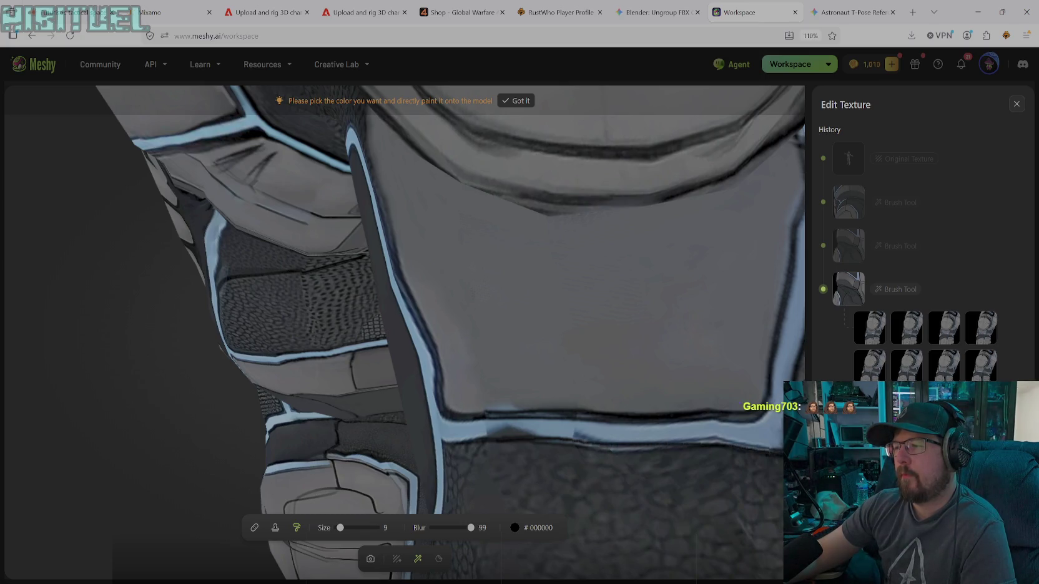
pyautogui.click(275, 527)
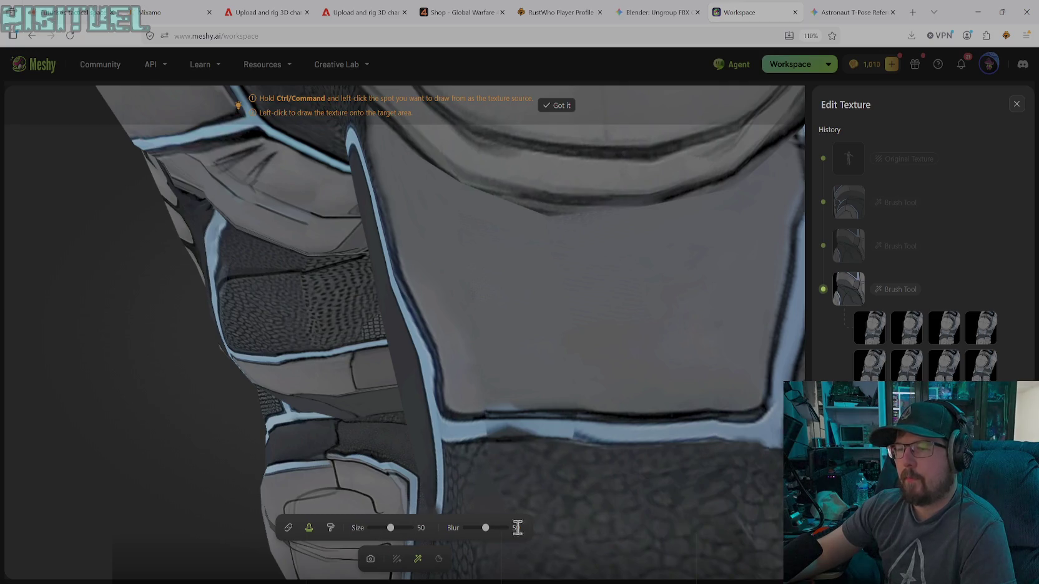
pyautogui.click(330, 528)
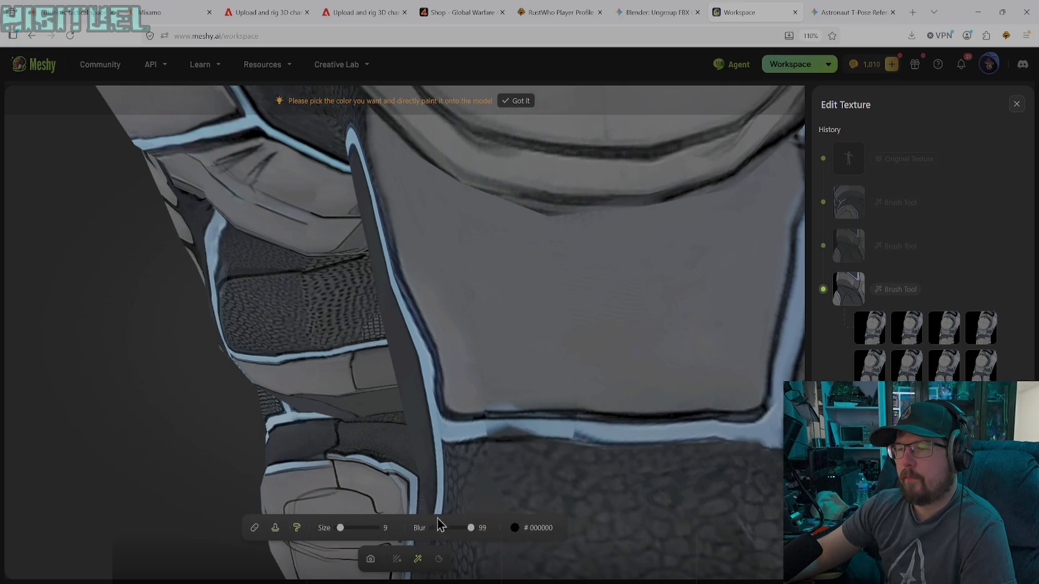
# - Sample the light-blue trim colour #7EA4C3 and set brush size 26
pyautogui.click(516, 527)
pyautogui.click(449, 472)
pyautogui.click(619, 432)
pyautogui.moveTo(340, 527); pyautogui.dragTo(346, 528)
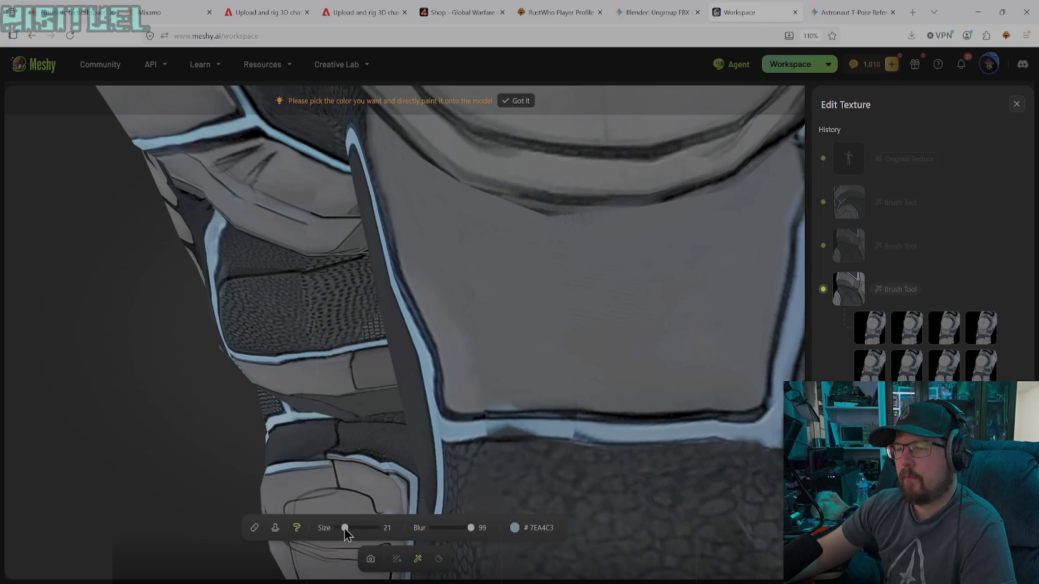
# - Repaint the blue trim in light blue, covering its dark spots
pyautogui.moveTo(518, 431); pyautogui.dragTo(487, 432)
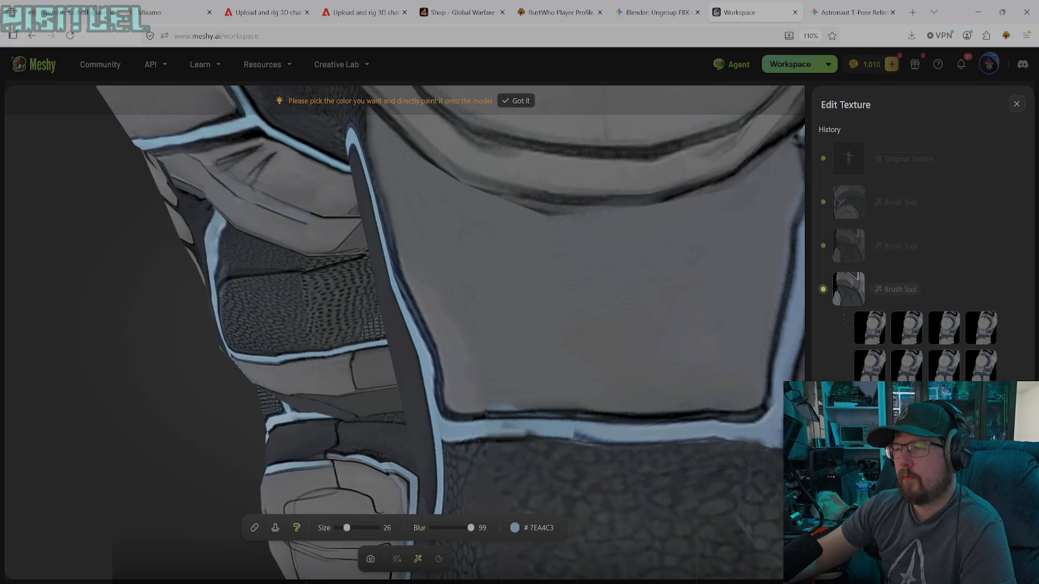
pyautogui.click(585, 439)
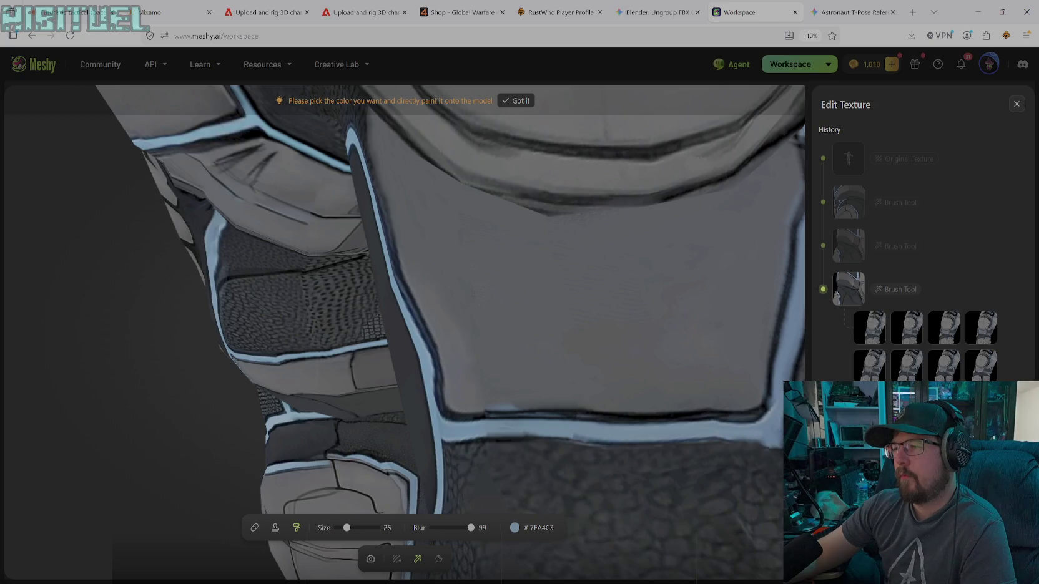
pyautogui.moveTo(661, 422); pyautogui.dragTo(601, 423)
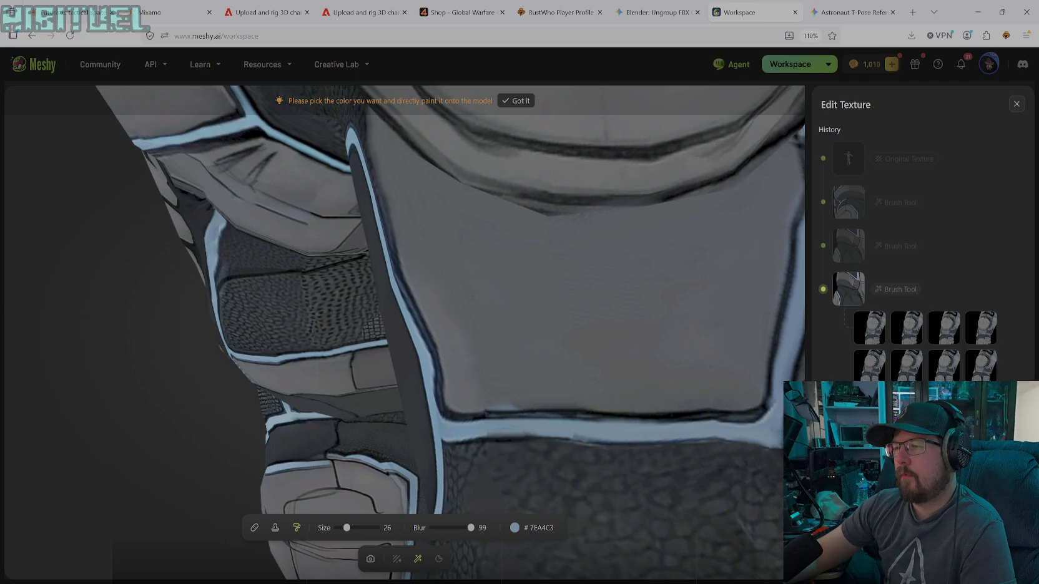
pyautogui.moveTo(690, 421); pyautogui.dragTo(475, 421)
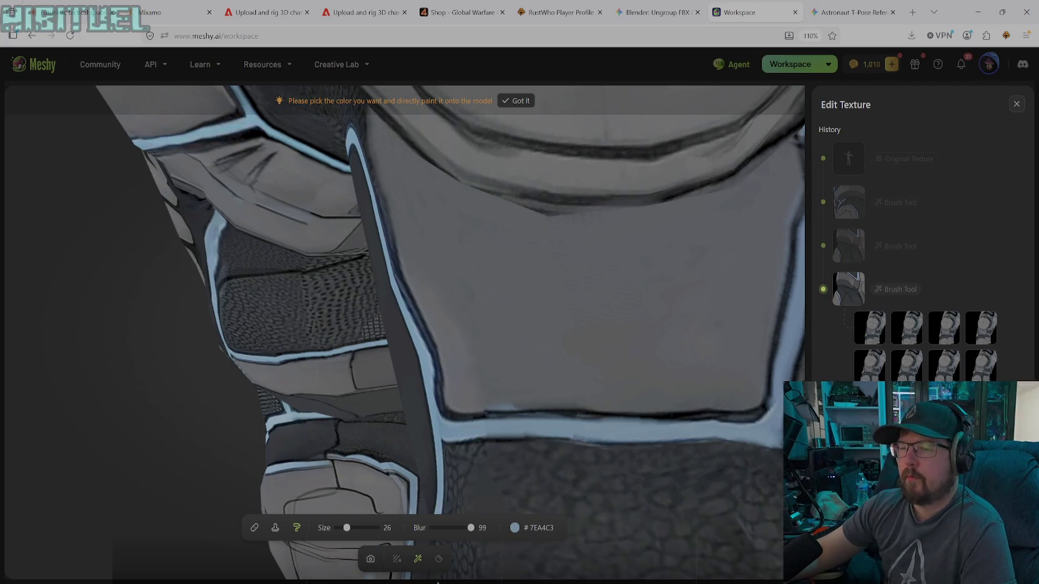
pyautogui.moveTo(437, 412); pyautogui.dragTo(432, 301)
pyautogui.click(446, 416)
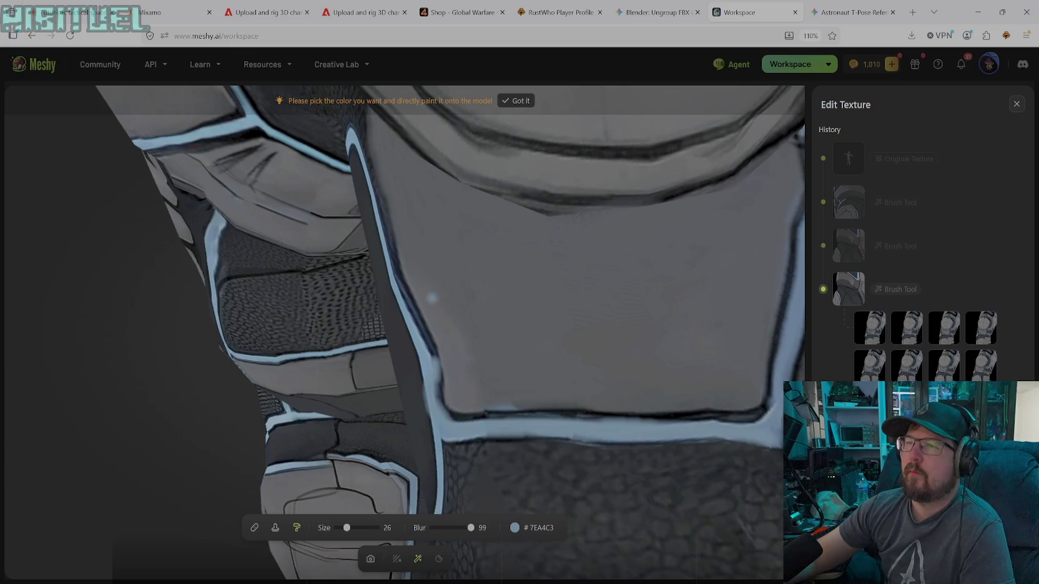
# - Reframe the view onto the next panel edge
pyautogui.click(370, 559)
pyautogui.scroll(-2, 475, 376)
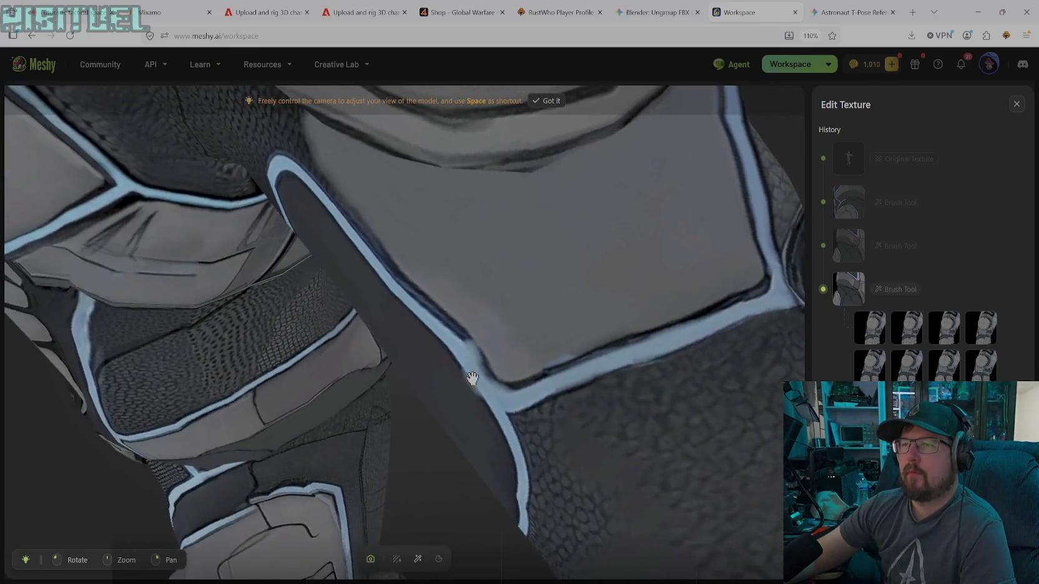
pyautogui.scroll(5, 553, 377)
pyautogui.moveTo(554, 376); pyautogui.dragTo(558, 364)
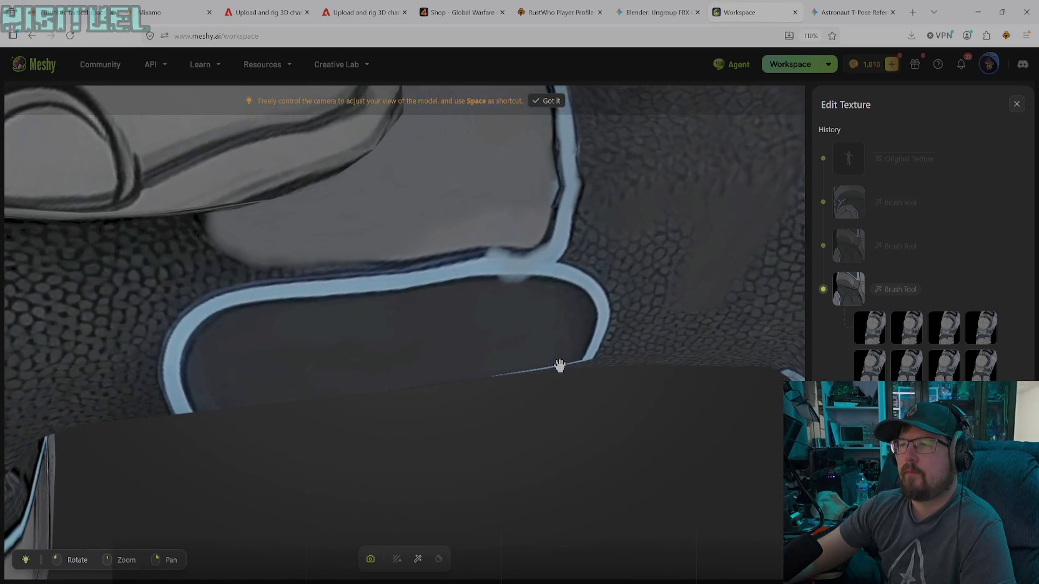
pyautogui.click(417, 558)
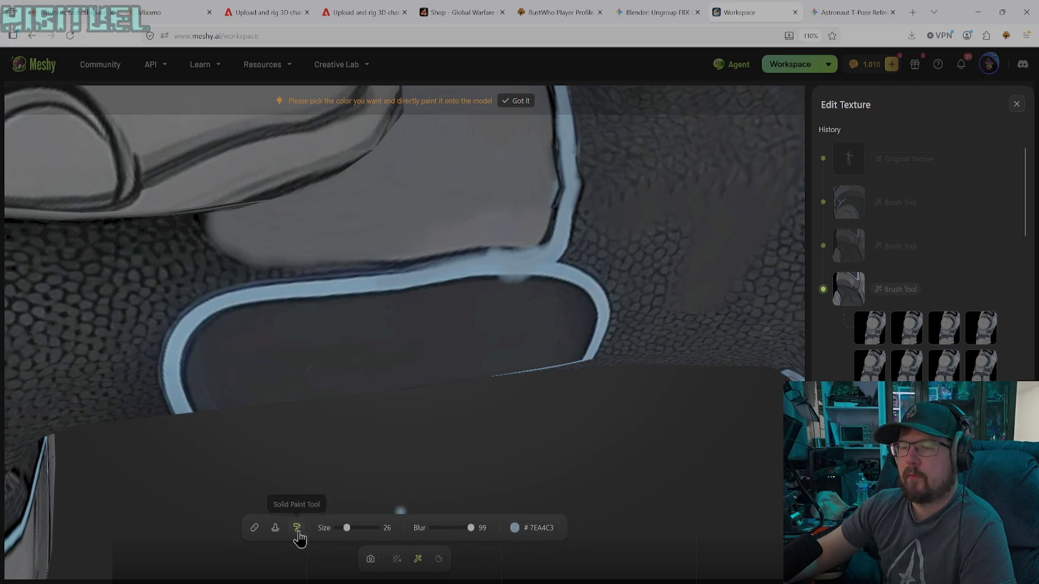
# - Sample a mid grey and fill the dark gap above the trim
pyautogui.click(515, 528)
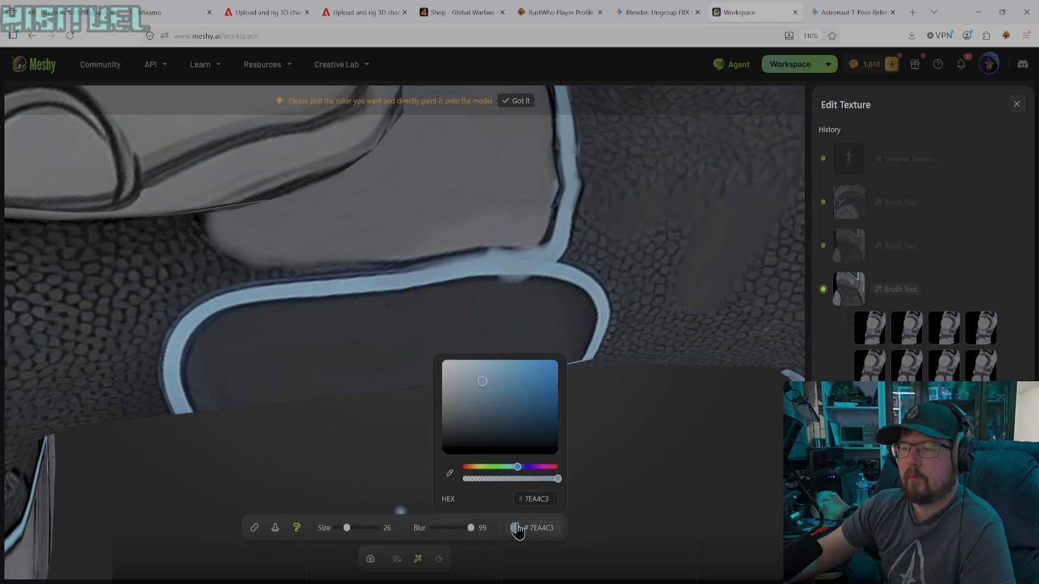
pyautogui.click(449, 473)
pyautogui.click(469, 234)
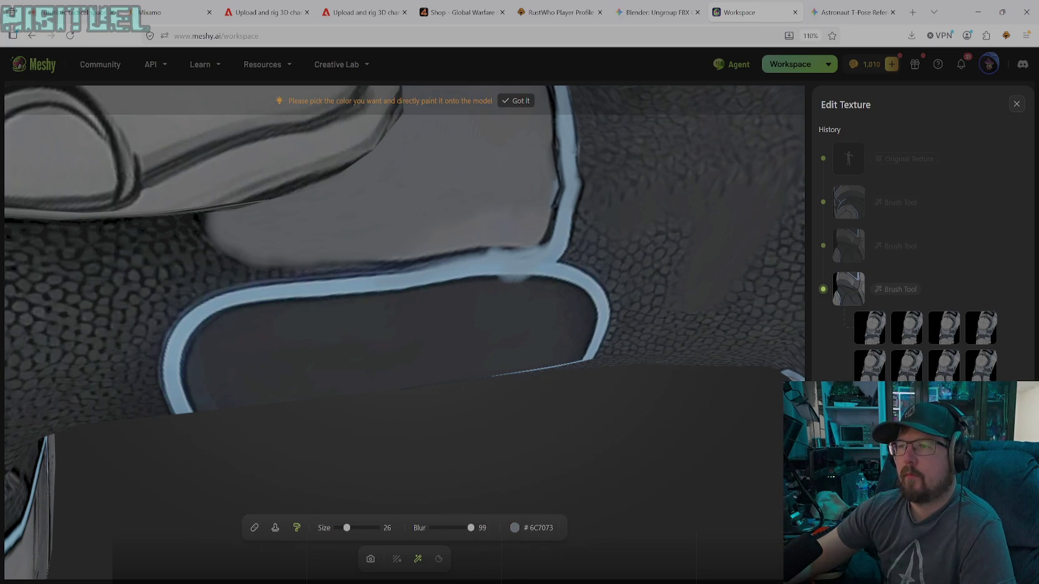
pyautogui.moveTo(379, 259); pyautogui.dragTo(472, 252)
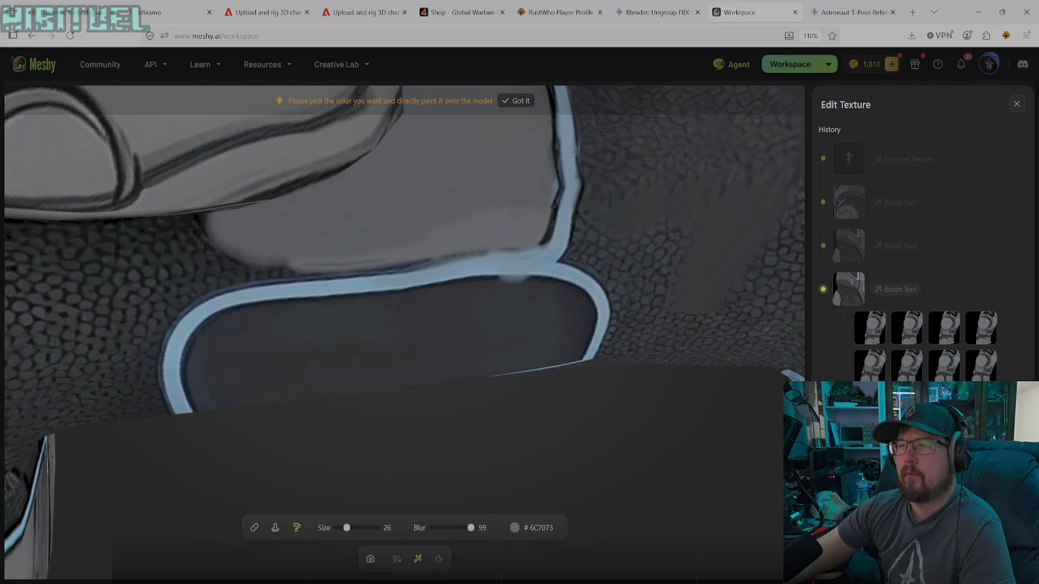
pyautogui.moveTo(290, 265); pyautogui.dragTo(272, 264)
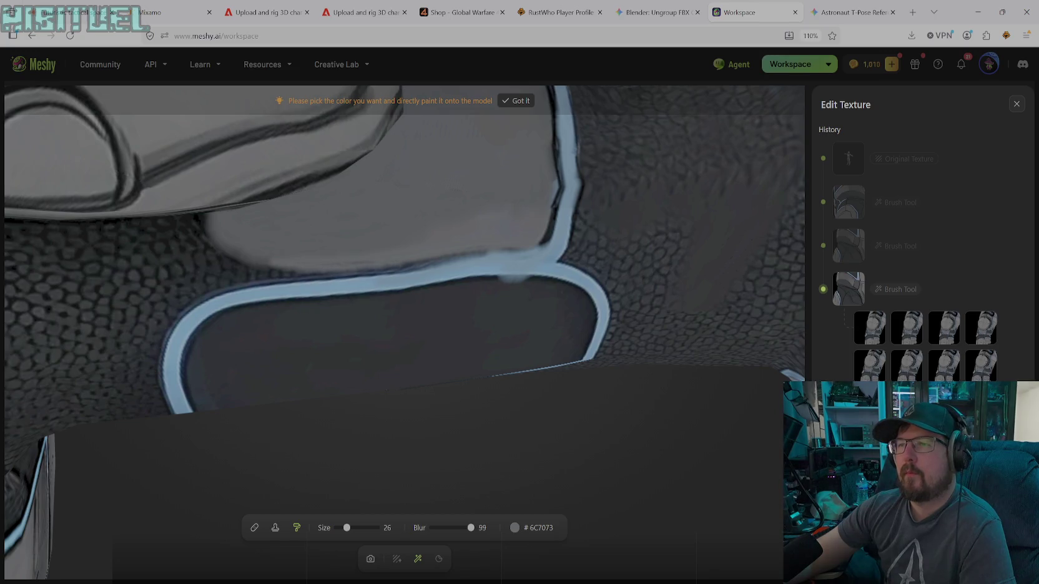
# - Set the brush colour to black with brush size 11
pyautogui.click(514, 528)
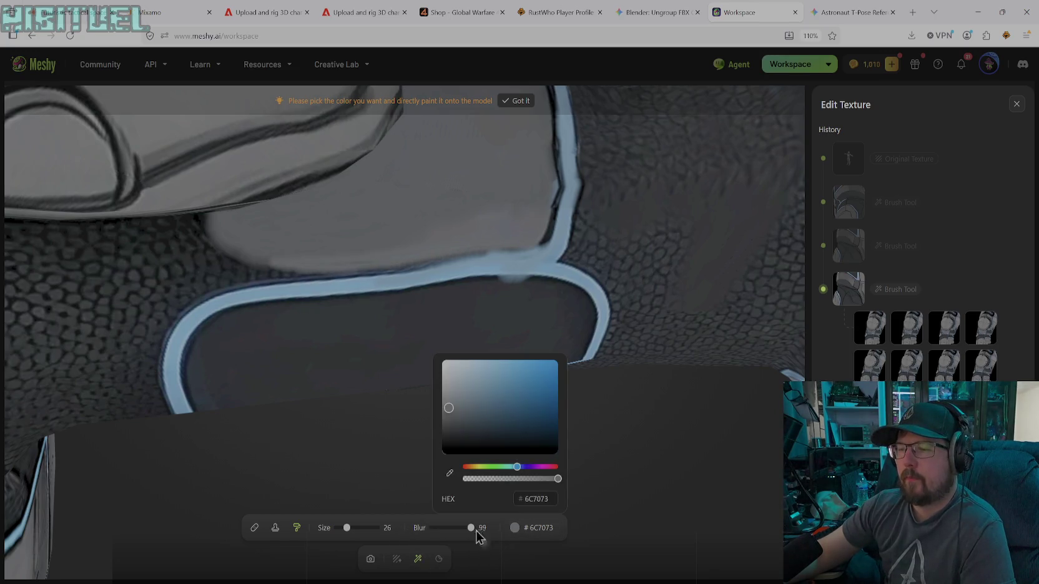
pyautogui.click(443, 452)
pyautogui.click(339, 530)
pyautogui.click(340, 528)
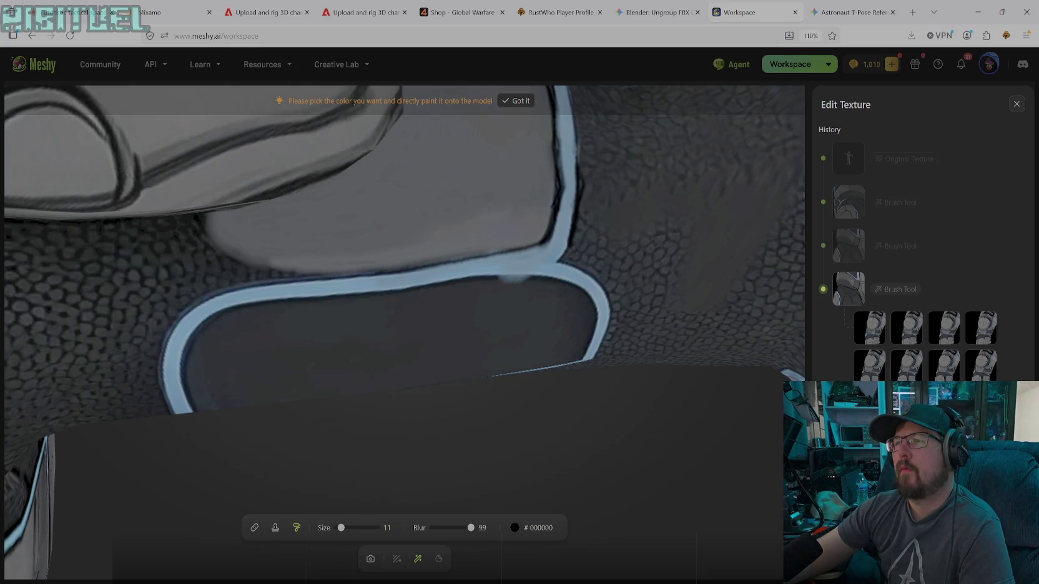
# - Sample the light-blue trim colour, then a dark grey, from the model
pyautogui.click(531, 535)
pyautogui.click(454, 476)
pyautogui.click(522, 266)
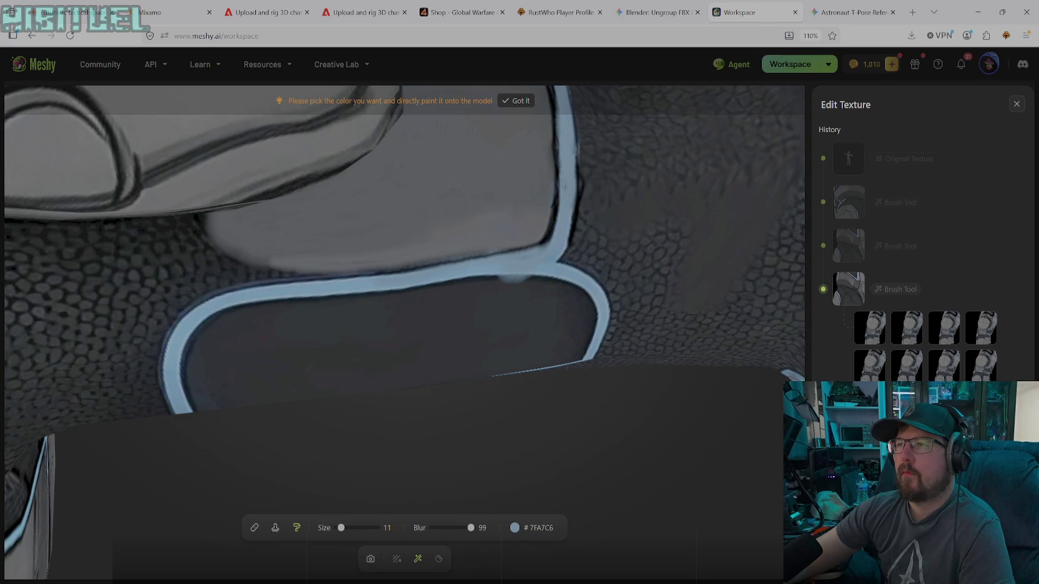
pyautogui.click(514, 528)
pyautogui.click(450, 472)
pyautogui.click(480, 301)
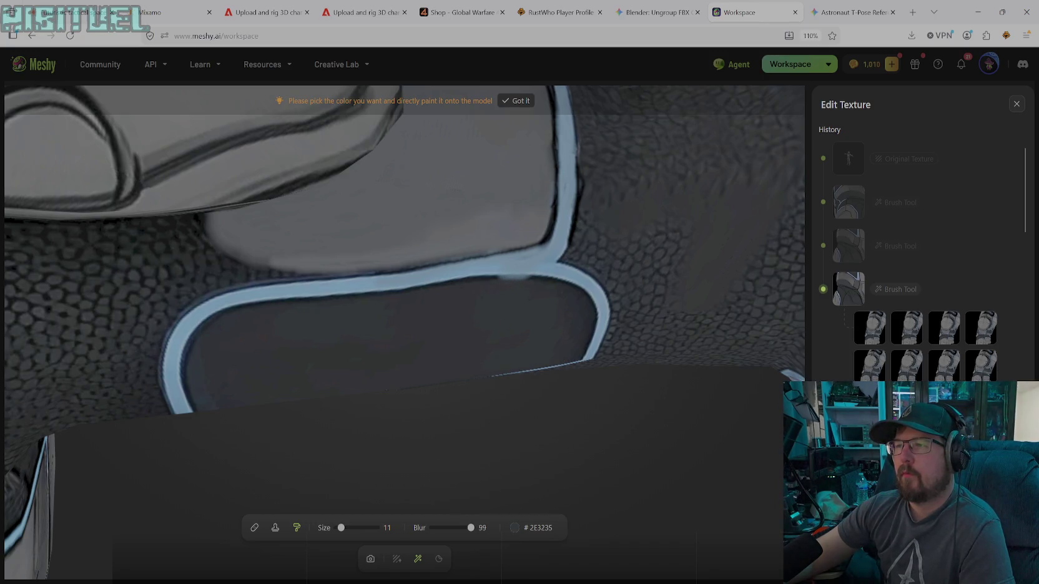
# - Reset the brush to pure black and dab a small mark on the blue trim
pyautogui.click(527, 529)
pyautogui.moveTo(470, 433); pyautogui.dragTo(427, 455)
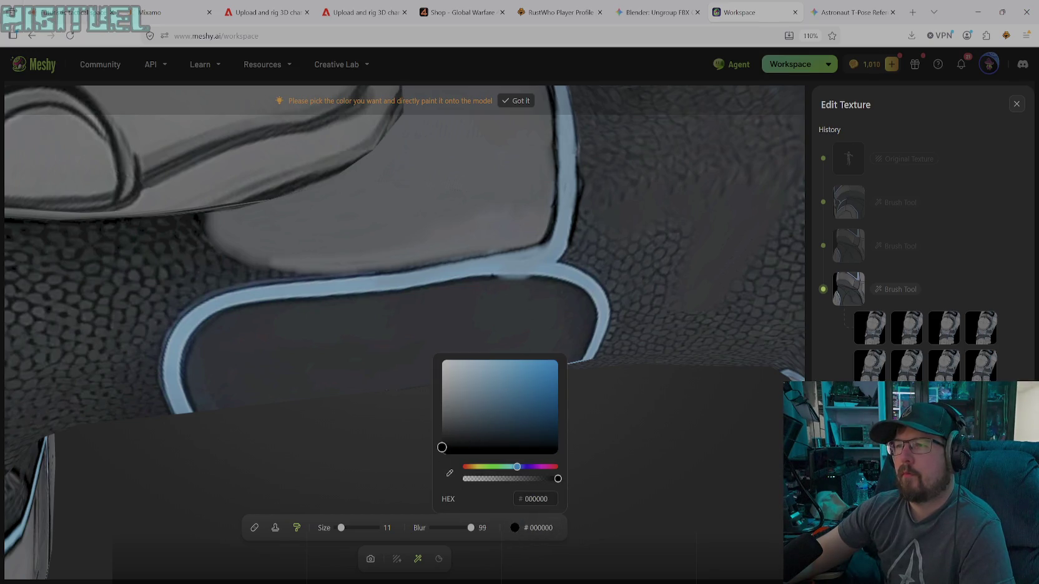
pyautogui.click(499, 276)
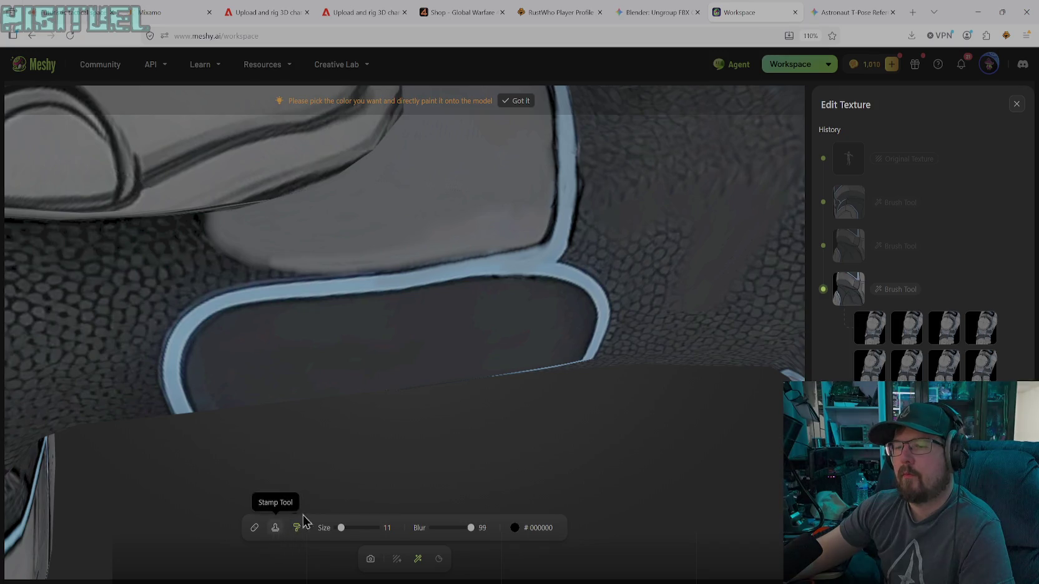
# - Clone a texture streak onto the arm armor at size 83, undo it, and return to camera mode
pyautogui.click(275, 527)
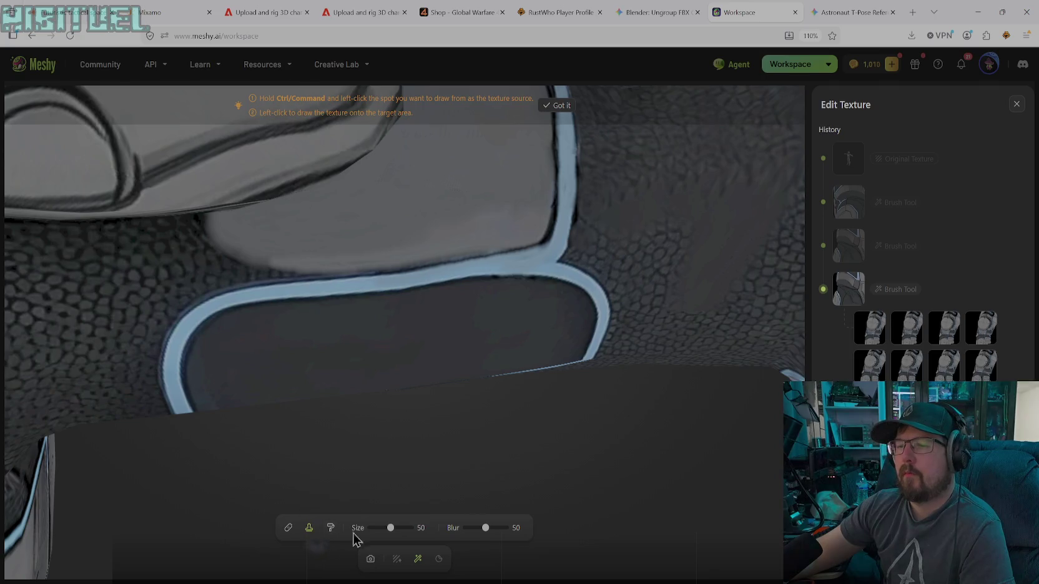
pyautogui.moveTo(390, 528); pyautogui.dragTo(404, 528)
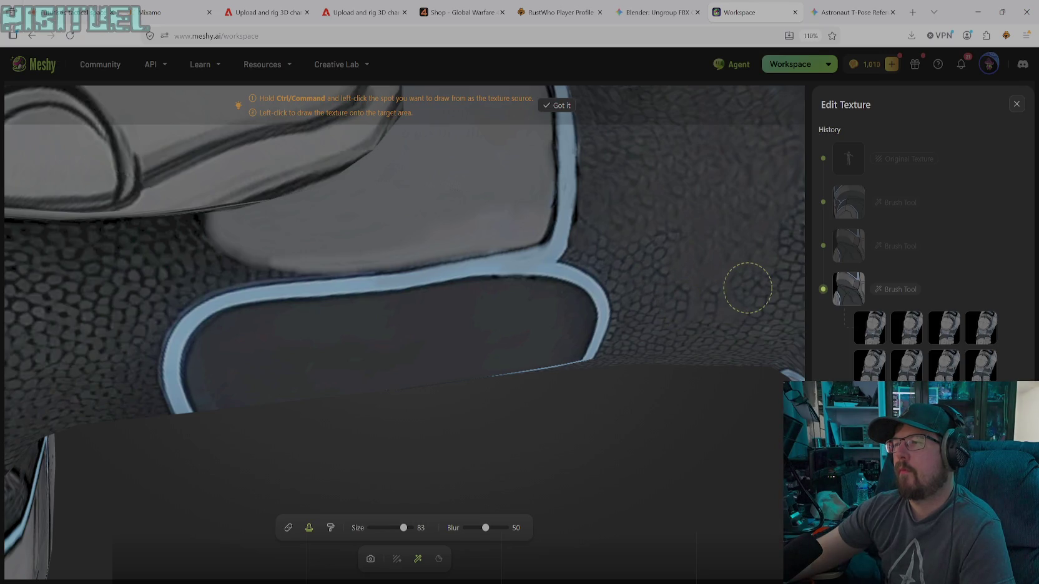
pyautogui.moveTo(726, 301); pyautogui.dragTo(685, 276)
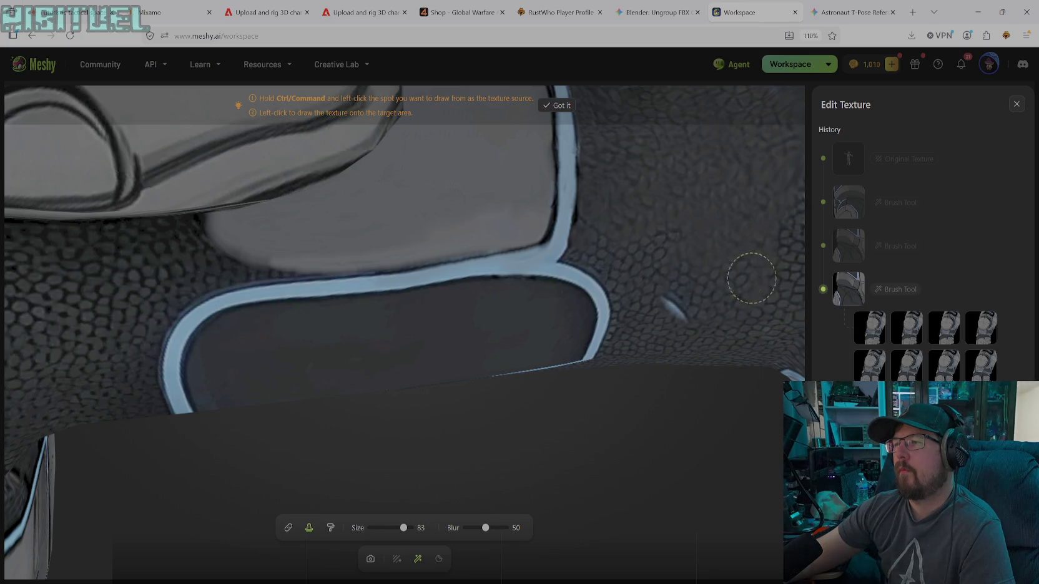
pyautogui.hotkey('ctrl', 'z')
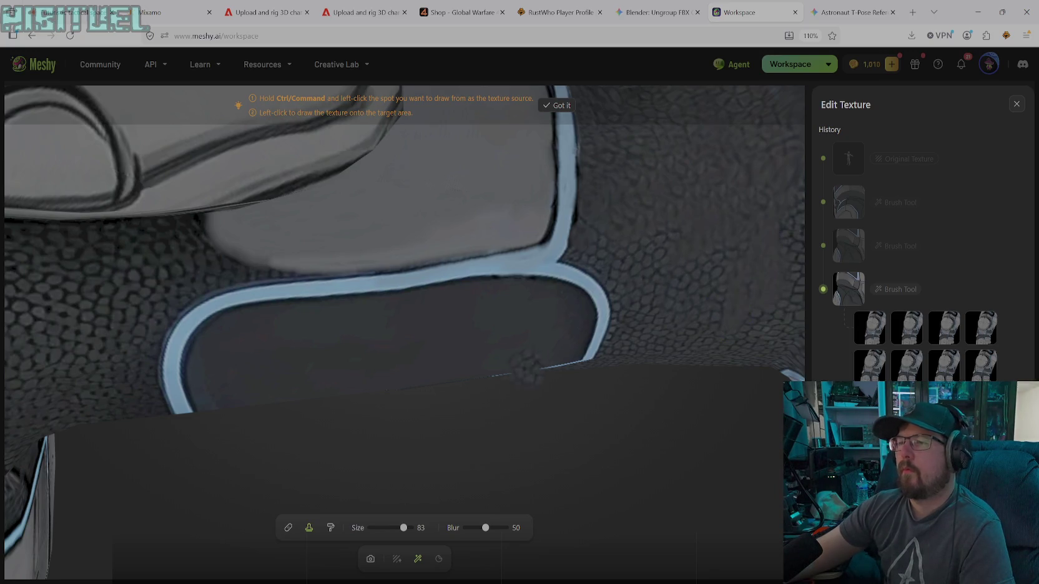
pyautogui.click(370, 558)
pyautogui.scroll(-3, 494, 279)
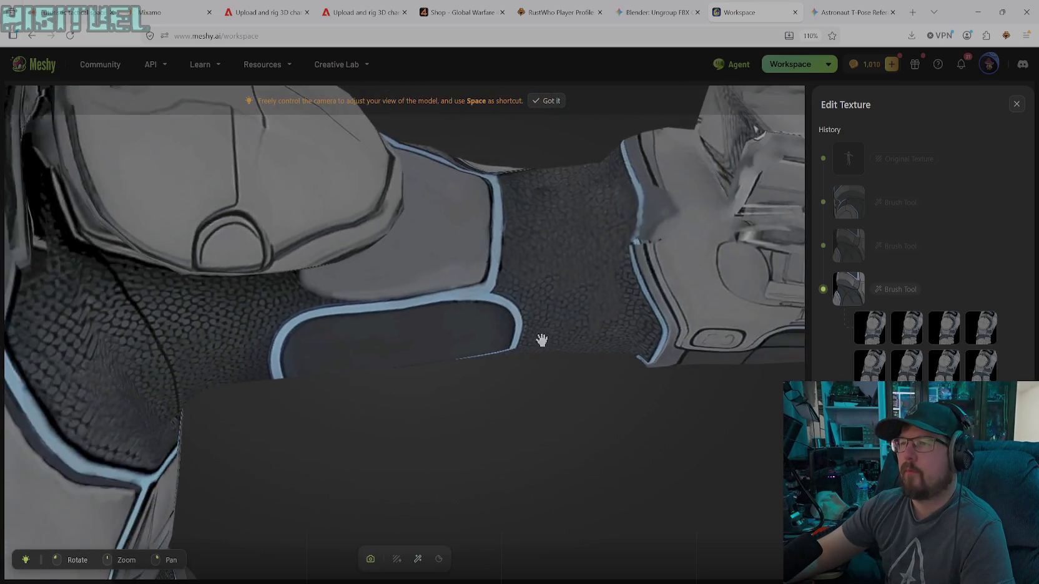
# - Orbit and zoom around the character until the right elbow fills the view
pyautogui.scroll(-2, 538, 338)
pyautogui.scroll(-5, 924, 350)
pyautogui.scroll(-3, 924, 262)
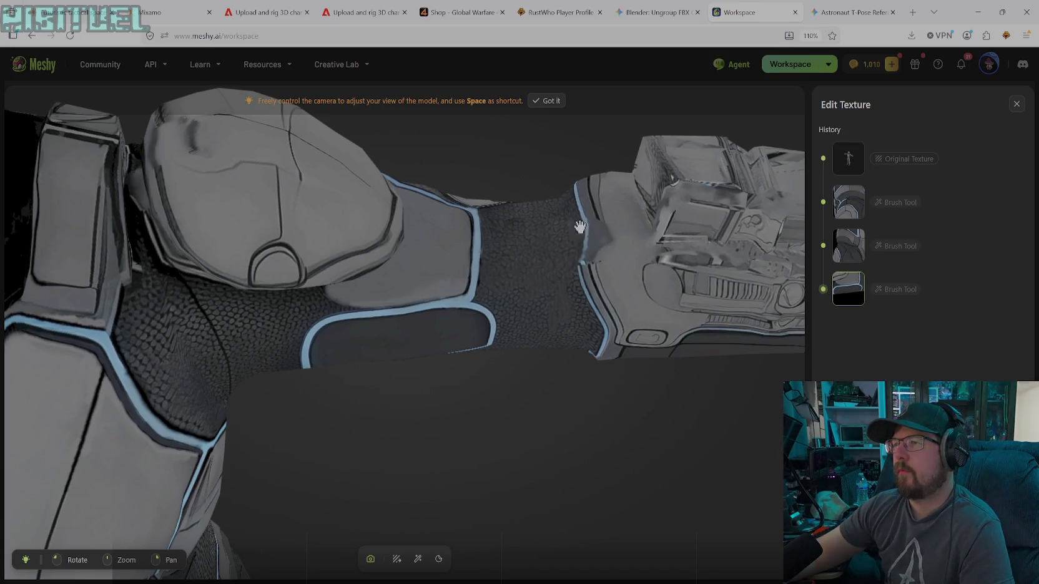
pyautogui.moveTo(545, 234)
pyautogui.mouseDown()
pyautogui.moveTo(573, 408)
pyautogui.moveTo(616, 448)
pyautogui.moveTo(726, 392)
pyautogui.moveTo(649, 425)
pyautogui.moveTo(477, 400)
pyautogui.moveTo(471, 417)
pyautogui.moveTo(503, 397)
pyautogui.moveTo(375, 431)
pyautogui.moveTo(417, 308)
pyautogui.moveTo(675, 364)
pyautogui.moveTo(653, 344)
pyautogui.moveTo(752, 296)
pyautogui.moveTo(522, 297)
pyautogui.moveTo(464, 362)
pyautogui.moveTo(522, 417)
pyautogui.moveTo(614, 450)
pyautogui.moveTo(638, 480)
pyautogui.moveTo(580, 482)
pyautogui.moveTo(623, 480)
pyautogui.moveTo(533, 420)
pyautogui.moveTo(633, 461)
pyautogui.moveTo(501, 432)
pyautogui.moveTo(697, 457)
pyautogui.moveTo(661, 468)
pyautogui.moveTo(506, 299)
pyautogui.moveTo(419, 443)
pyautogui.moveTo(387, 472)
pyautogui.moveTo(350, 474)
pyautogui.moveTo(556, 475)
pyautogui.moveTo(793, 518)
pyautogui.moveTo(741, 515)
pyautogui.mouseUp()
pyautogui.scroll(-3, 410, 425)
pyautogui.scroll(-3, 412, 425)
pyautogui.moveTo(771, 413); pyautogui.dragTo(617, 426)
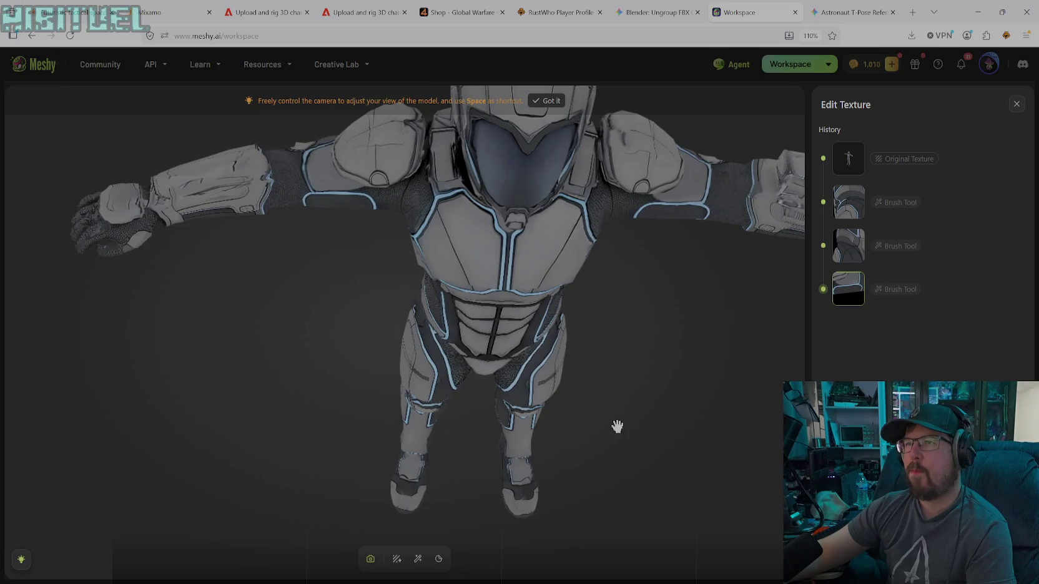
pyautogui.moveTo(616, 426)
pyautogui.mouseDown()
pyautogui.moveTo(570, 443)
pyautogui.moveTo(608, 440)
pyautogui.moveTo(545, 470)
pyautogui.moveTo(575, 538)
pyautogui.moveTo(563, 538)
pyautogui.moveTo(607, 545)
pyautogui.moveTo(529, 532)
pyautogui.moveTo(642, 535)
pyautogui.moveTo(390, 338)
pyautogui.moveTo(390, 370)
pyautogui.moveTo(288, 394)
pyautogui.moveTo(316, 425)
pyautogui.moveTo(417, 428)
pyautogui.moveTo(464, 383)
pyautogui.mouseUp()
pyautogui.scroll(2, 468, 383)
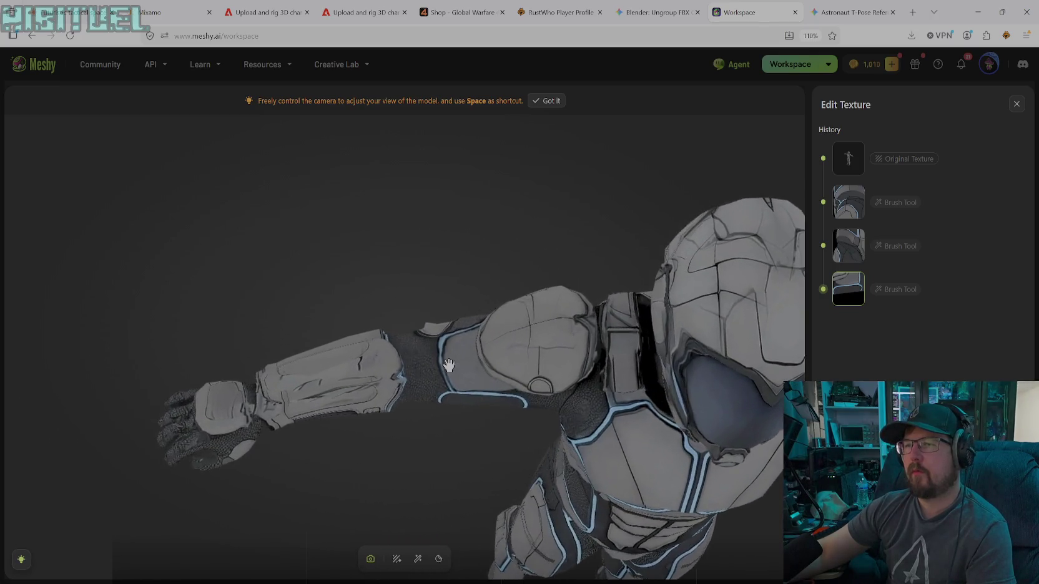
pyautogui.scroll(2, 494, 392)
pyautogui.scroll(2, 495, 391)
pyautogui.scroll(1, 540, 416)
pyautogui.scroll(2, 546, 415)
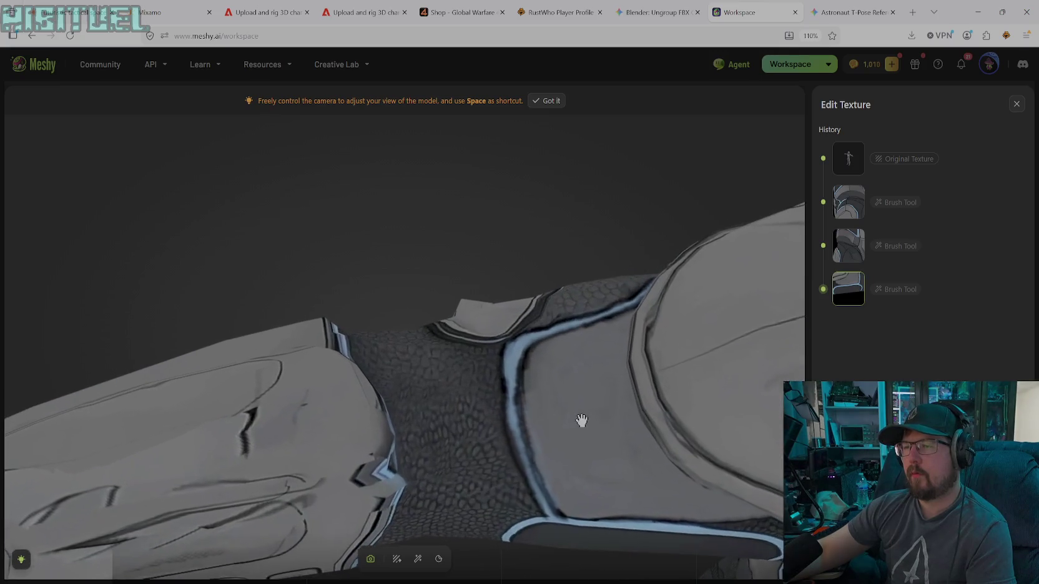
pyautogui.scroll(2, 582, 421)
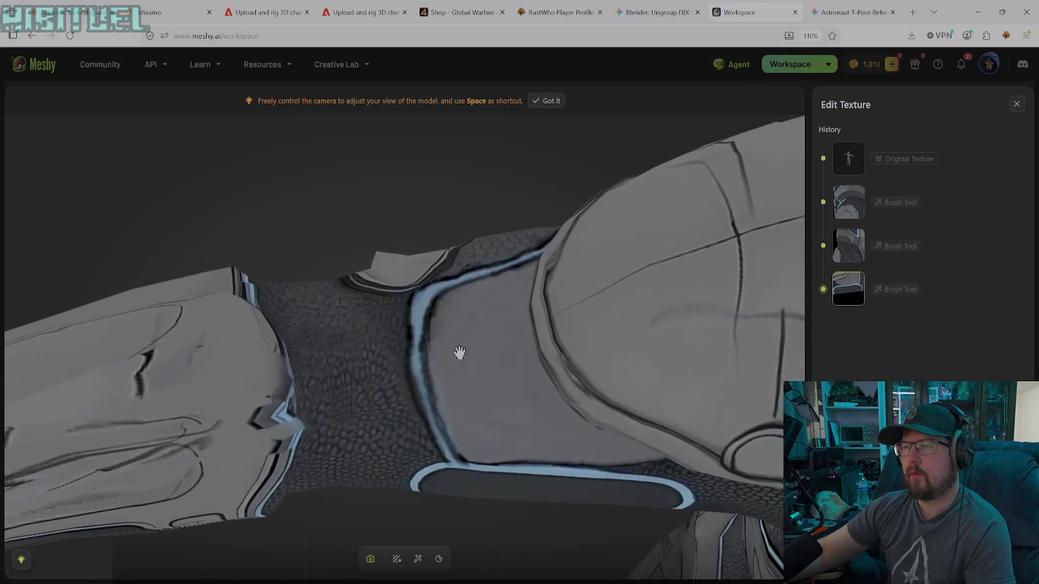
# - Paint the elbow plate beside the blue seam with sampled grey #67696D at size 21
pyautogui.click(417, 558)
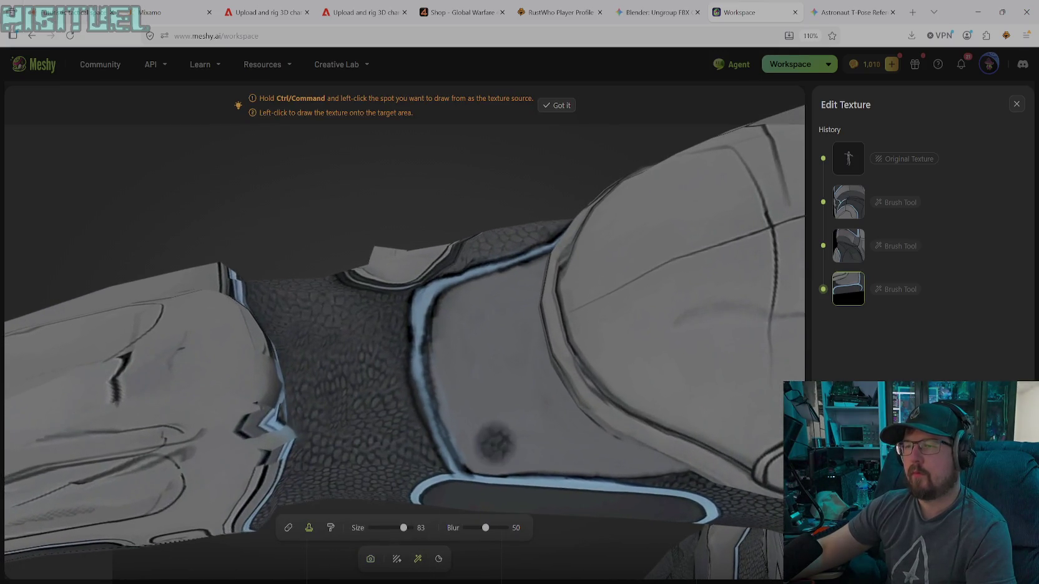
pyautogui.click(330, 527)
pyautogui.click(534, 528)
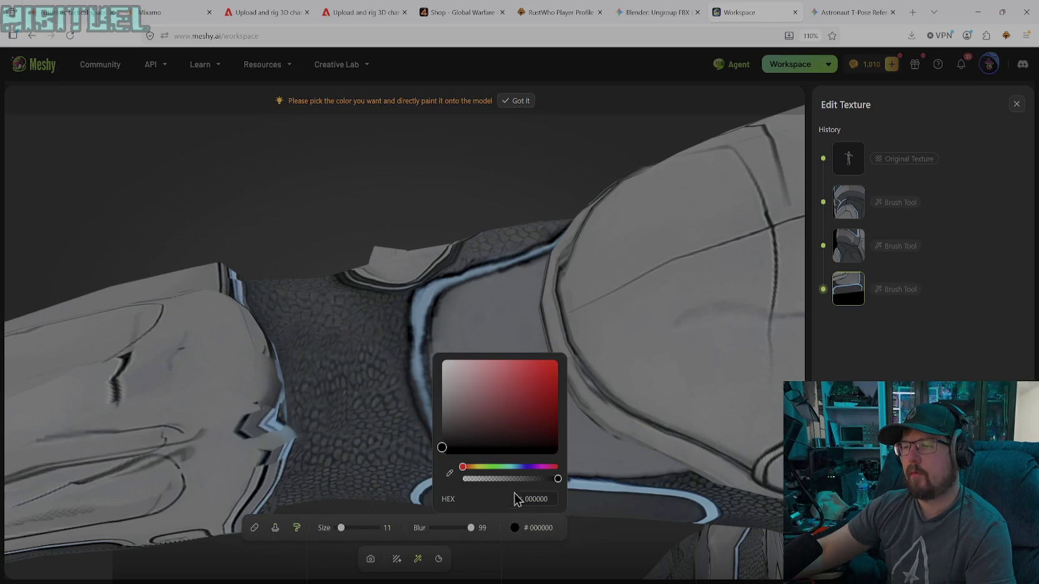
pyautogui.click(450, 473)
pyautogui.click(474, 353)
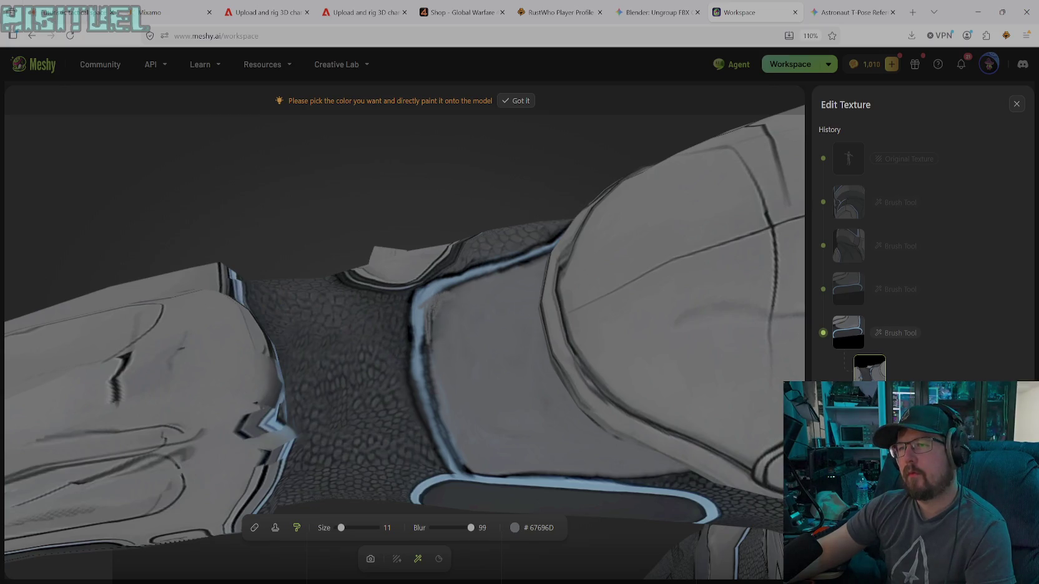
pyautogui.moveTo(341, 527); pyautogui.dragTo(344, 527)
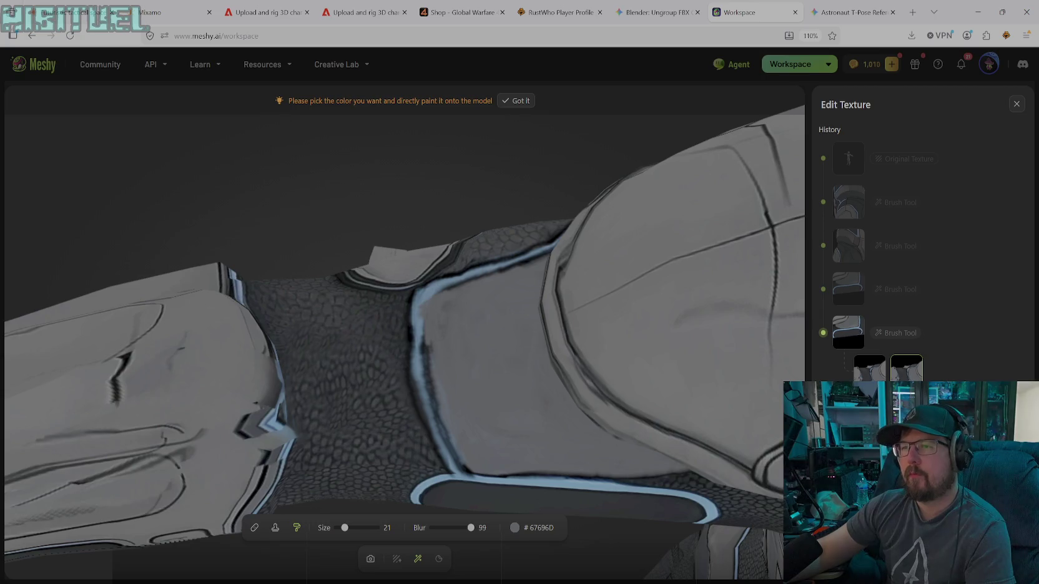
pyautogui.moveTo(434, 379); pyautogui.dragTo(441, 428)
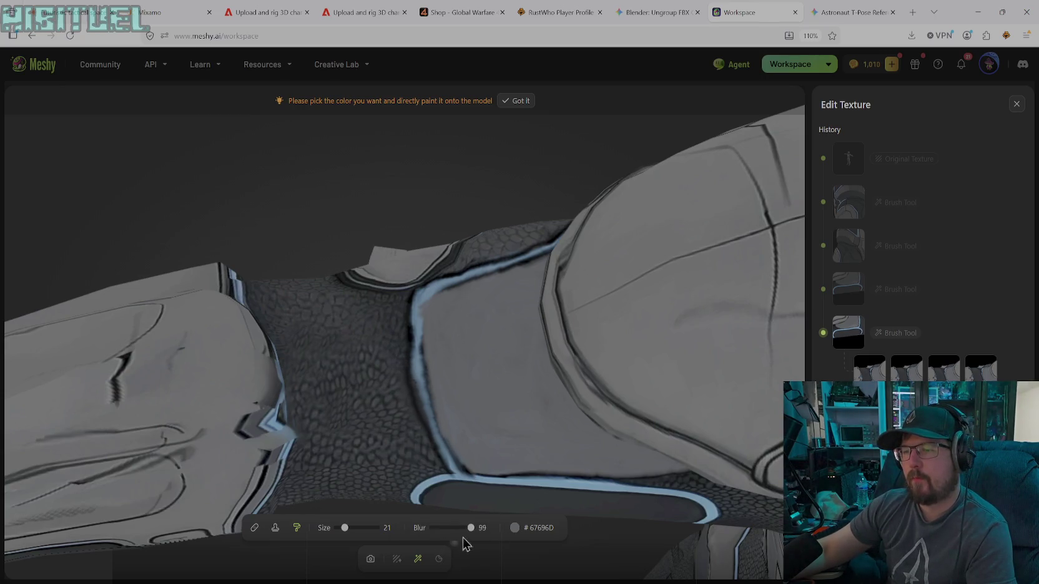
# - Paint a black #000000 outline along the plate's blue edge
pyautogui.click(515, 528)
pyautogui.moveTo(459, 437); pyautogui.dragTo(442, 448)
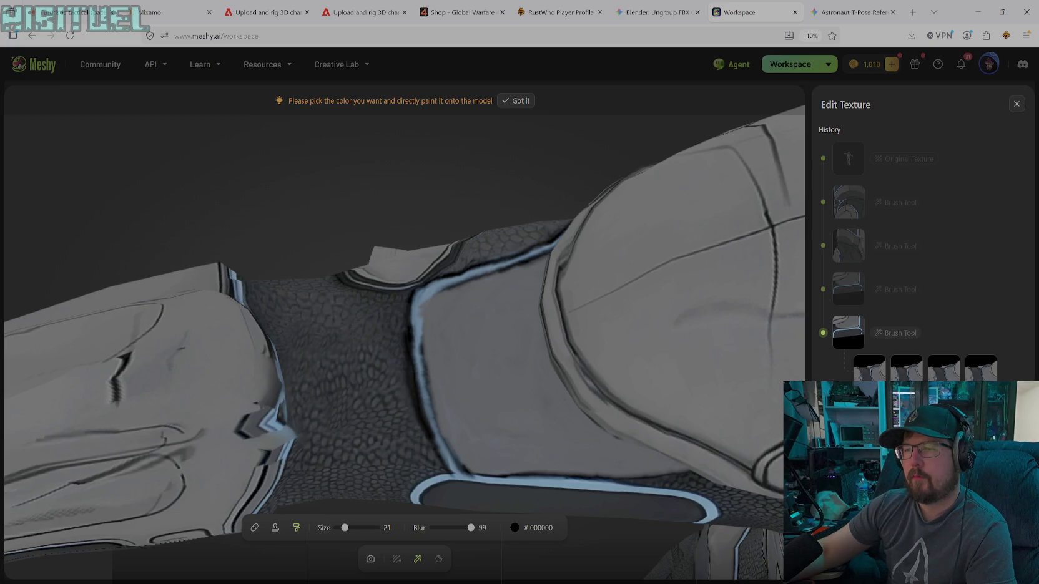
pyautogui.moveTo(449, 465); pyautogui.dragTo(417, 337)
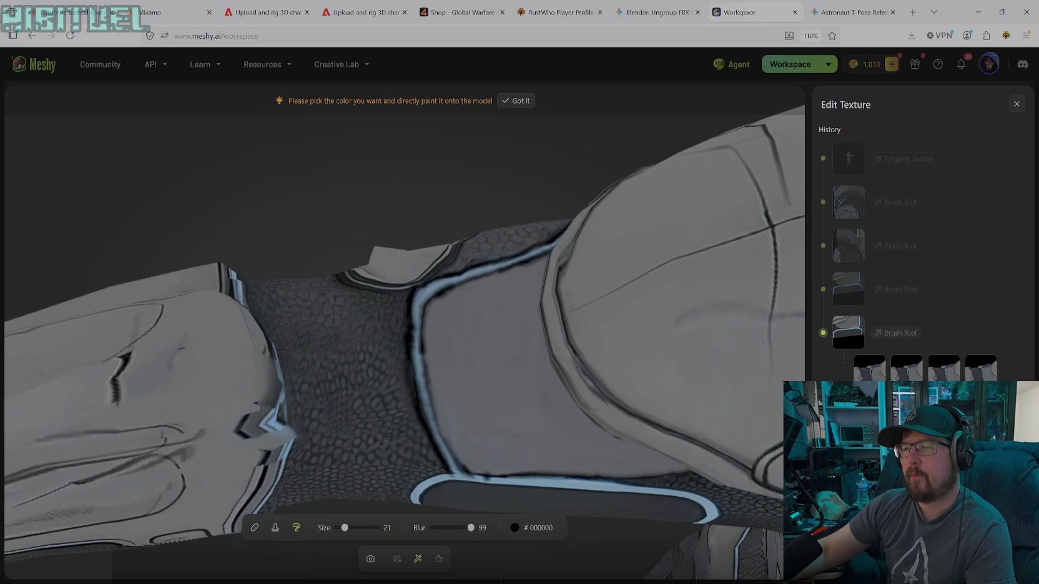
pyautogui.click(516, 528)
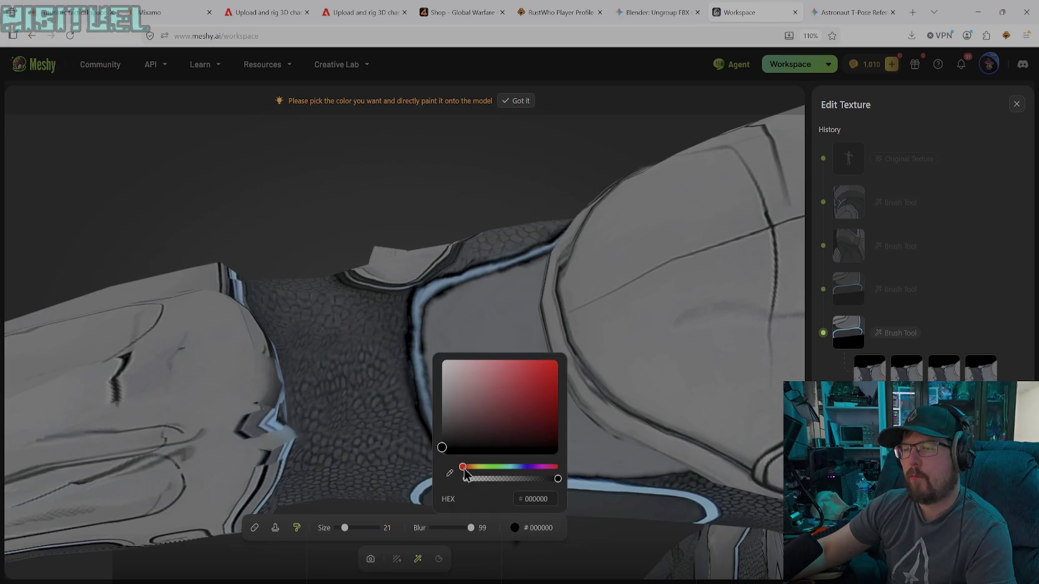
# - Sample light blue #7AB1DC and paint trim down the elbow plate's left edge
pyautogui.click(445, 475)
pyautogui.click(538, 480)
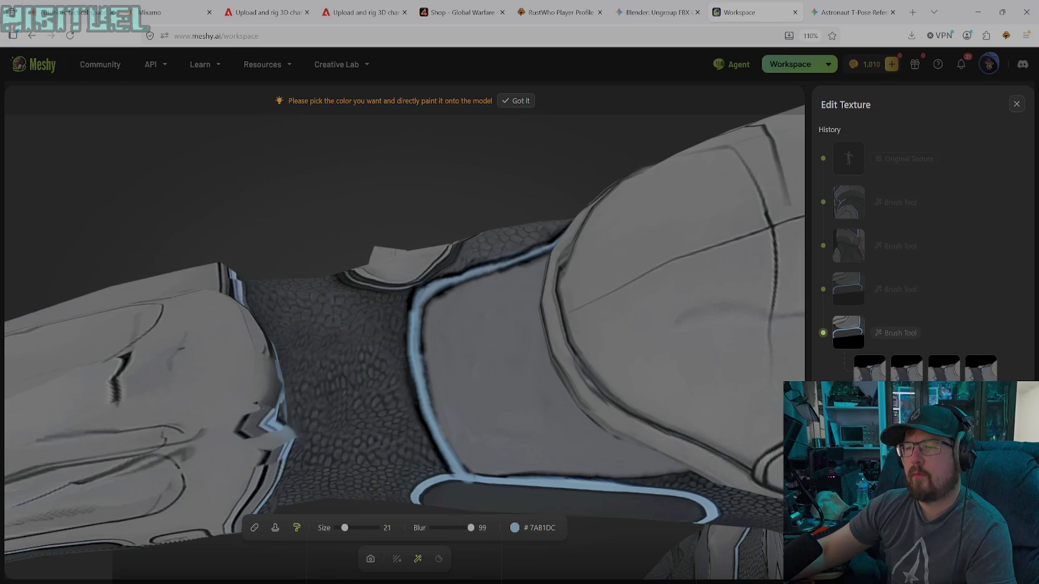
pyautogui.moveTo(412, 312); pyautogui.dragTo(458, 465)
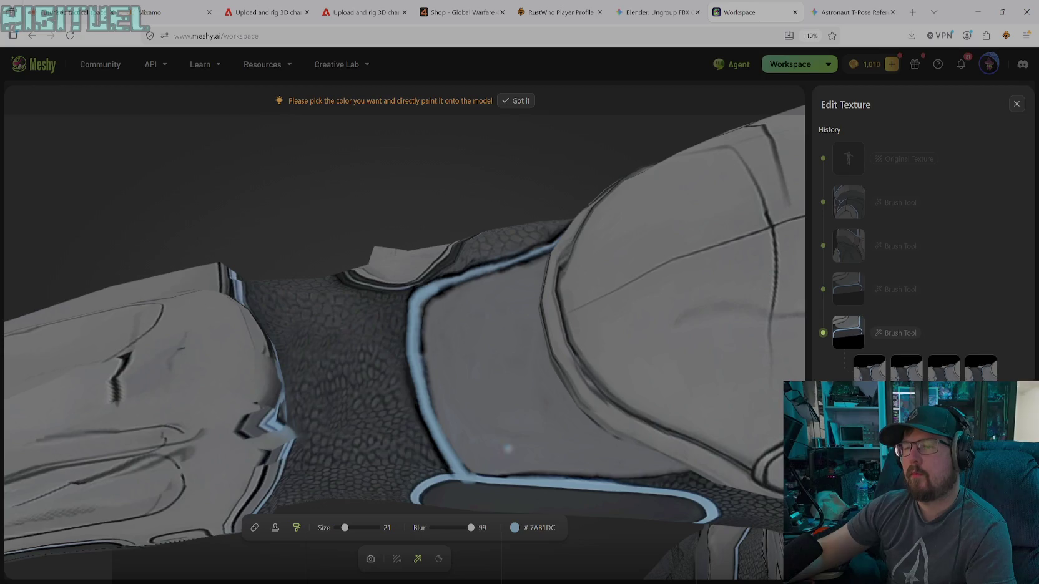
# - Orbit the view around the arm to the lower-arm panel
pyautogui.click(370, 559)
pyautogui.moveTo(432, 477)
pyautogui.mouseDown()
pyautogui.moveTo(472, 425)
pyautogui.moveTo(479, 325)
pyautogui.mouseUp()
pyautogui.moveTo(464, 411); pyautogui.dragTo(463, 327)
pyautogui.moveTo(495, 496)
pyautogui.mouseDown()
pyautogui.moveTo(467, 478)
pyautogui.moveTo(497, 574)
pyautogui.moveTo(478, 464)
pyautogui.moveTo(445, 473)
pyautogui.mouseUp()
pyautogui.scroll(2, 461, 503)
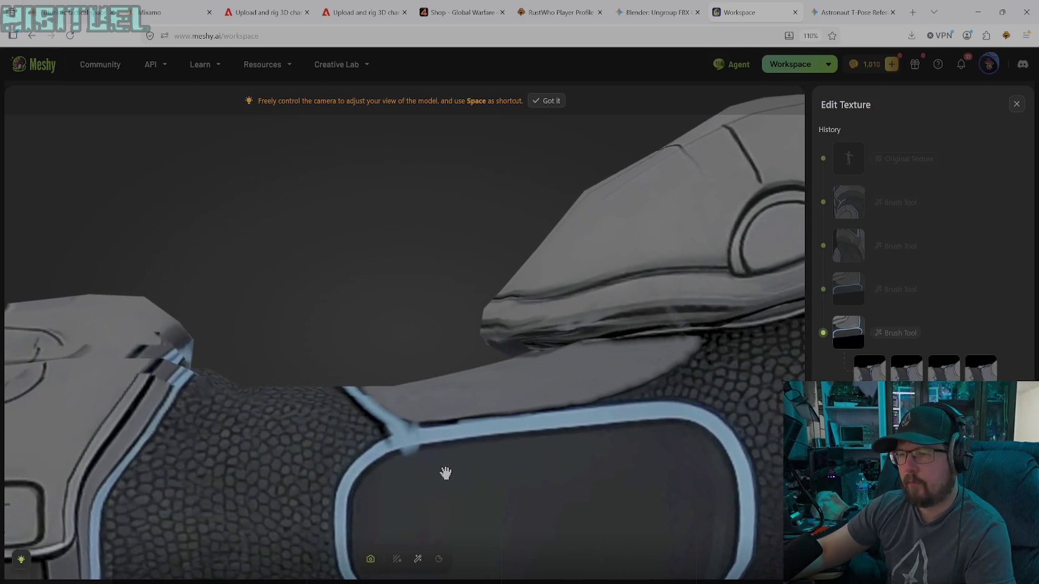
# - Sample a dark grey from the model, then switch the paint colour to black
pyautogui.click(418, 561)
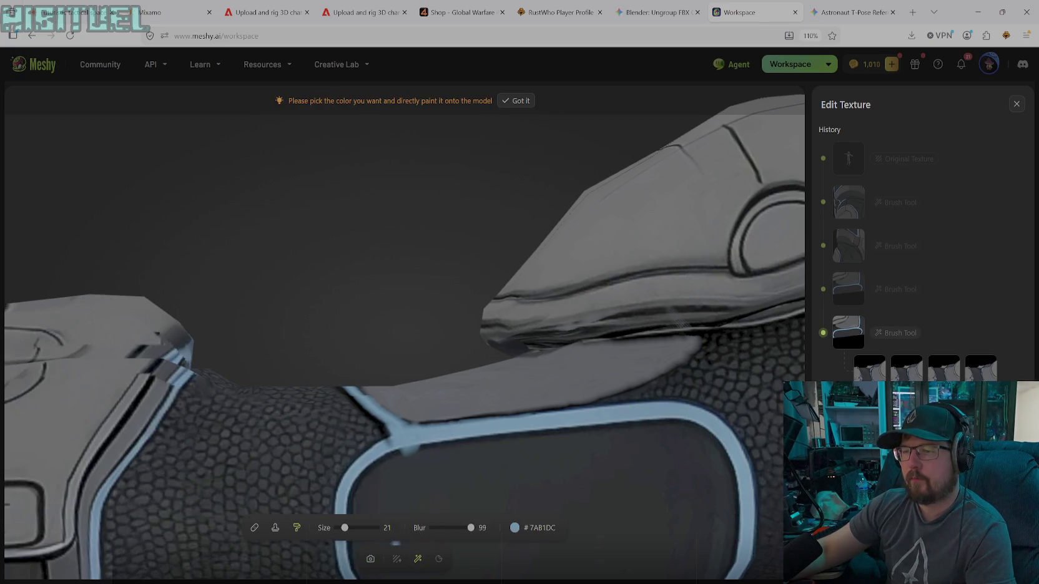
pyautogui.click(515, 527)
pyautogui.click(451, 451)
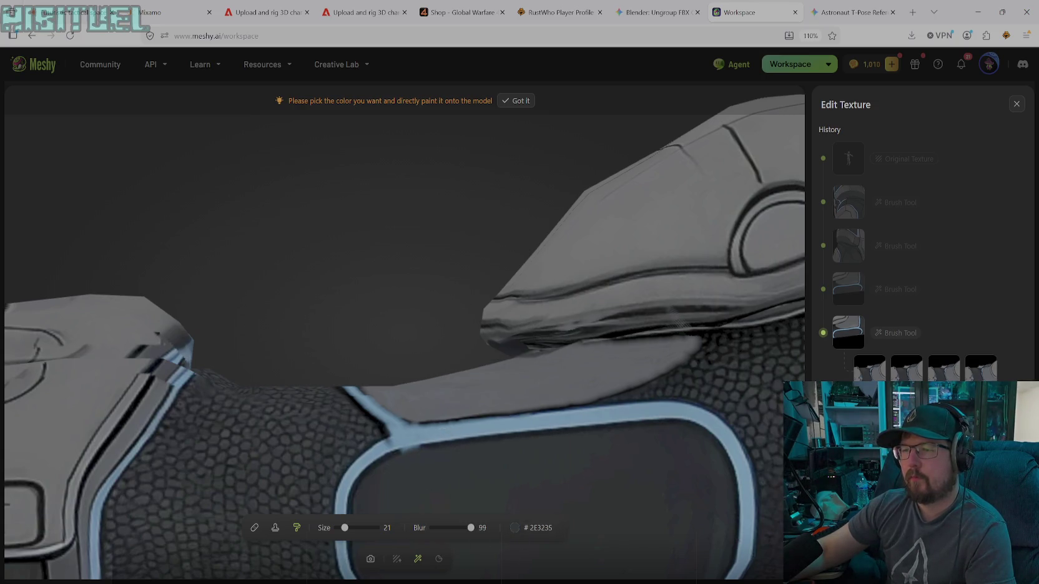
pyautogui.click(514, 528)
pyautogui.moveTo(476, 431); pyautogui.dragTo(442, 447)
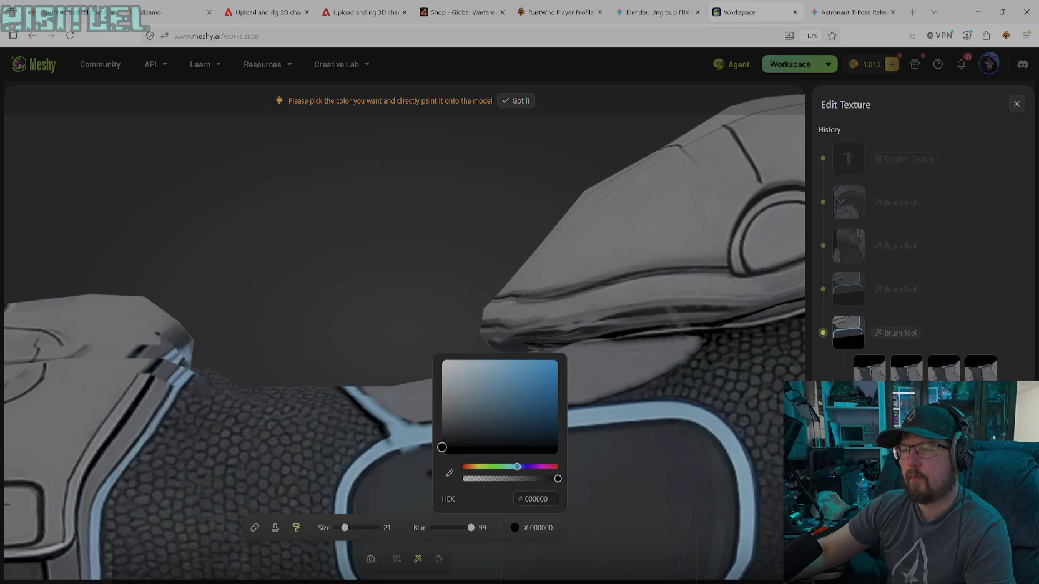
pyautogui.click(398, 450)
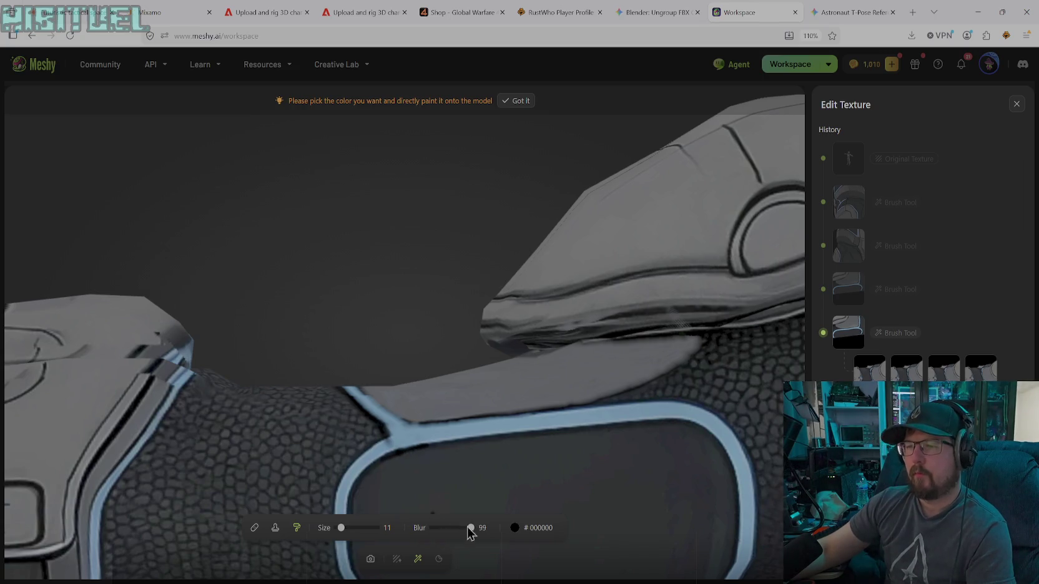
# - Sample dark grey #2E3235, then dark navy #121926, as the paint colour
pyautogui.click(514, 527)
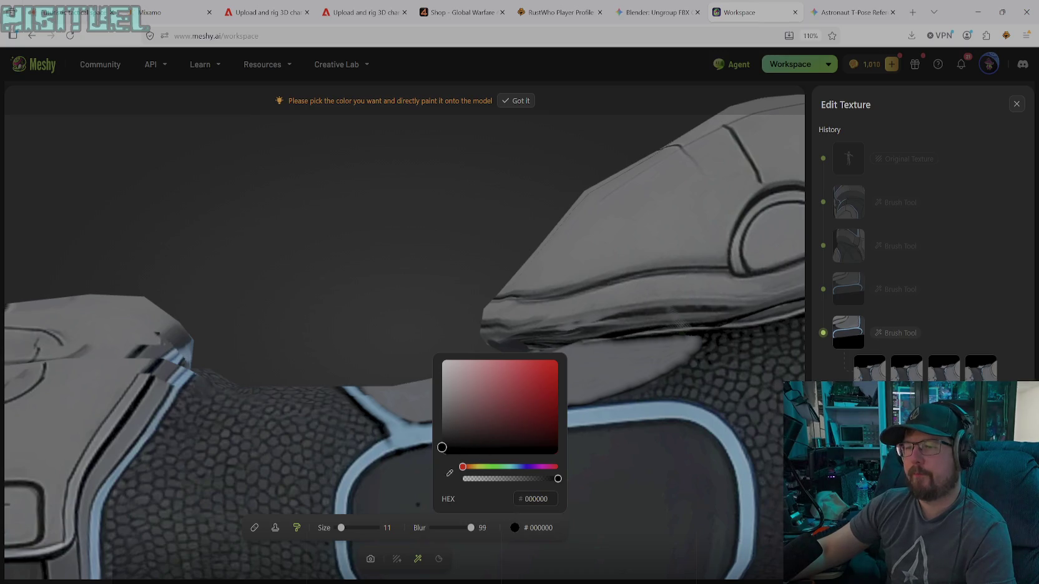
pyautogui.click(449, 473)
pyautogui.click(423, 471)
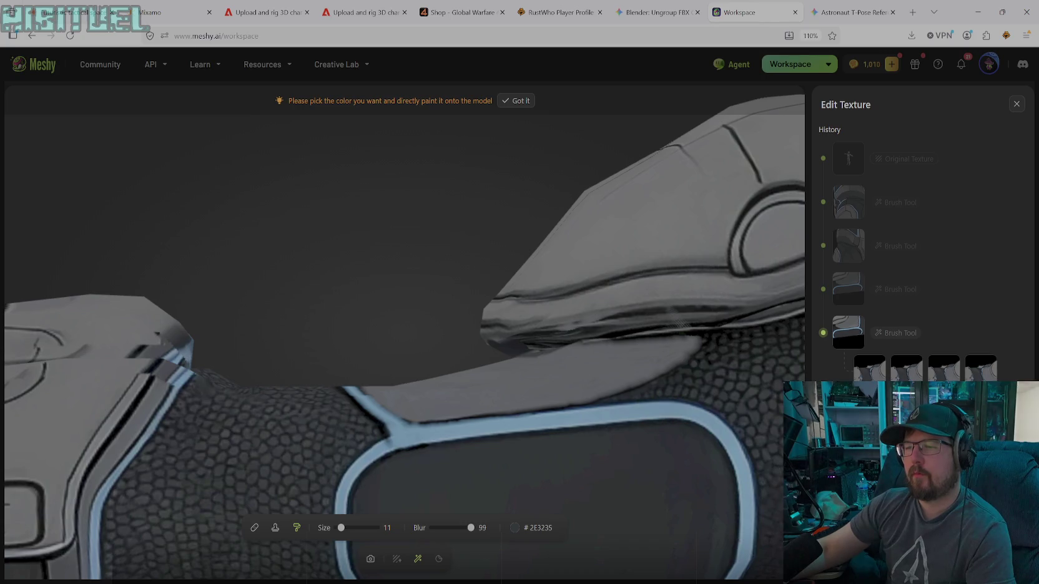
pyautogui.click(513, 526)
pyautogui.click(449, 473)
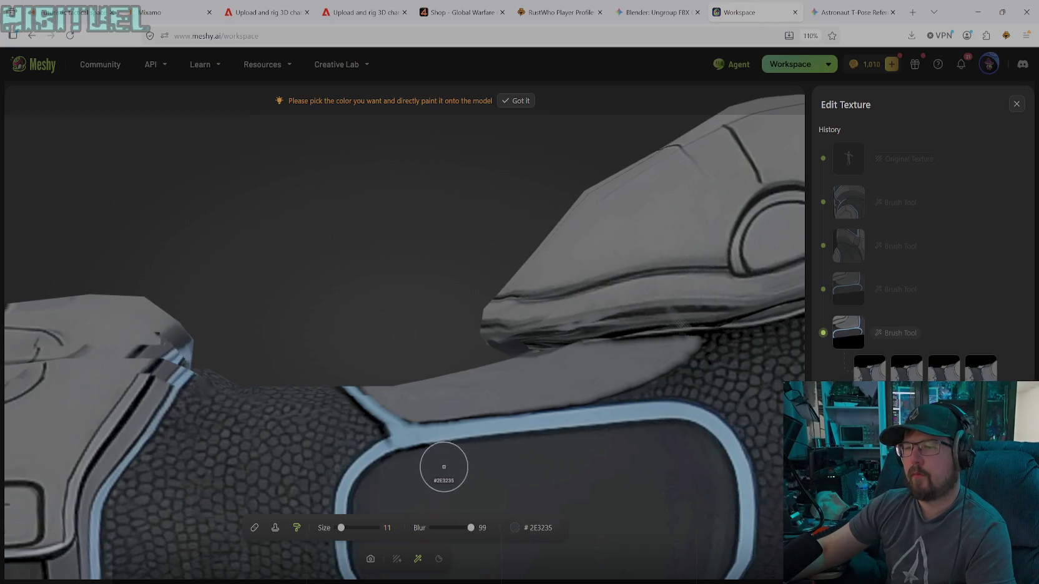
pyautogui.click(443, 443)
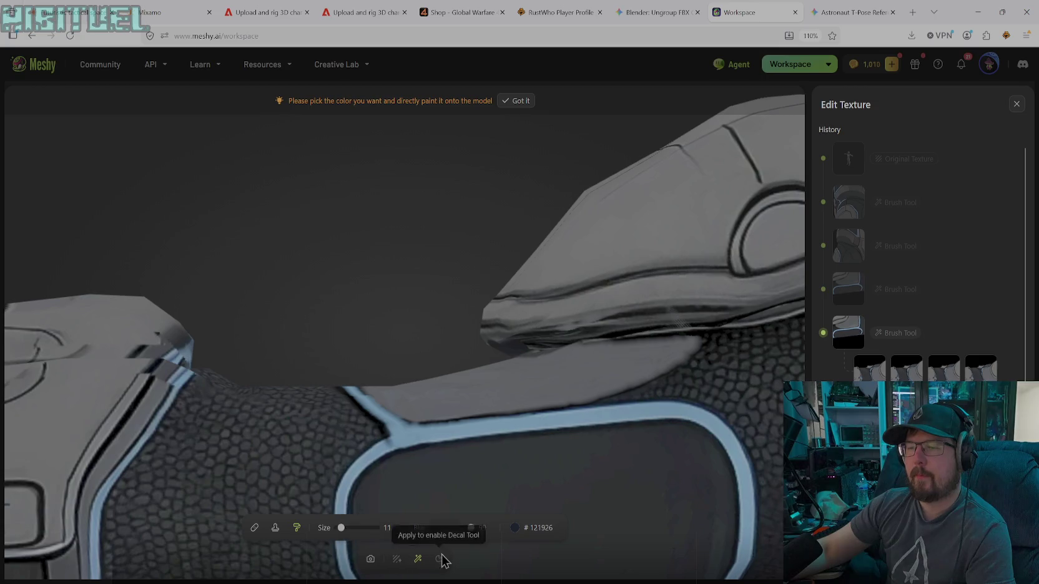
# - Orbit the model toward the shoulder and helmet
pyautogui.click(370, 559)
pyautogui.moveTo(437, 475)
pyautogui.mouseDown()
pyautogui.moveTo(510, 429)
pyautogui.moveTo(632, 458)
pyautogui.moveTo(642, 418)
pyautogui.mouseUp()
pyautogui.moveTo(441, 440)
pyautogui.mouseDown()
pyautogui.moveTo(447, 387)
pyautogui.moveTo(401, 461)
pyautogui.moveTo(431, 469)
pyautogui.mouseUp()
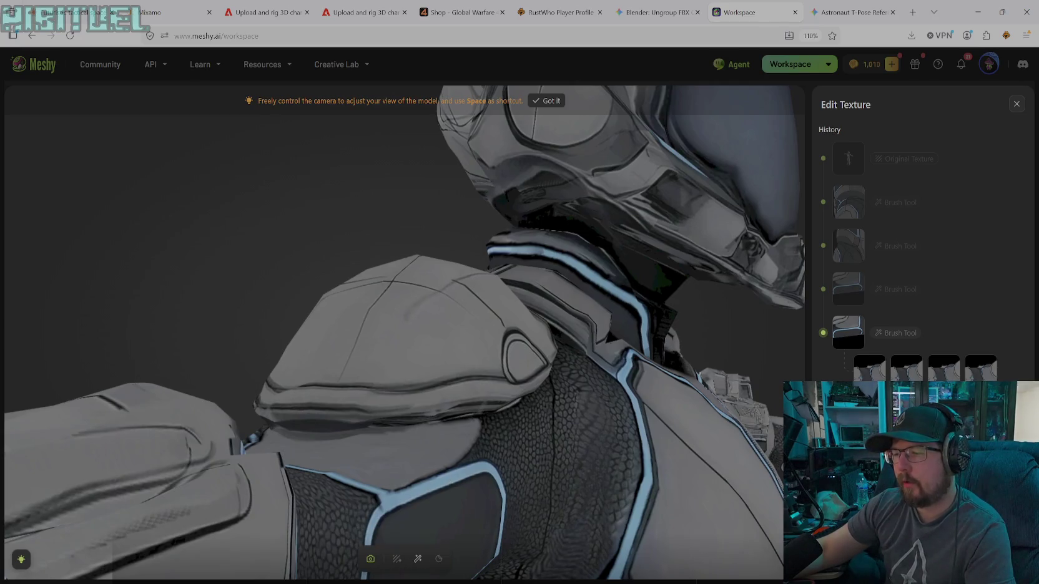
pyautogui.click(418, 558)
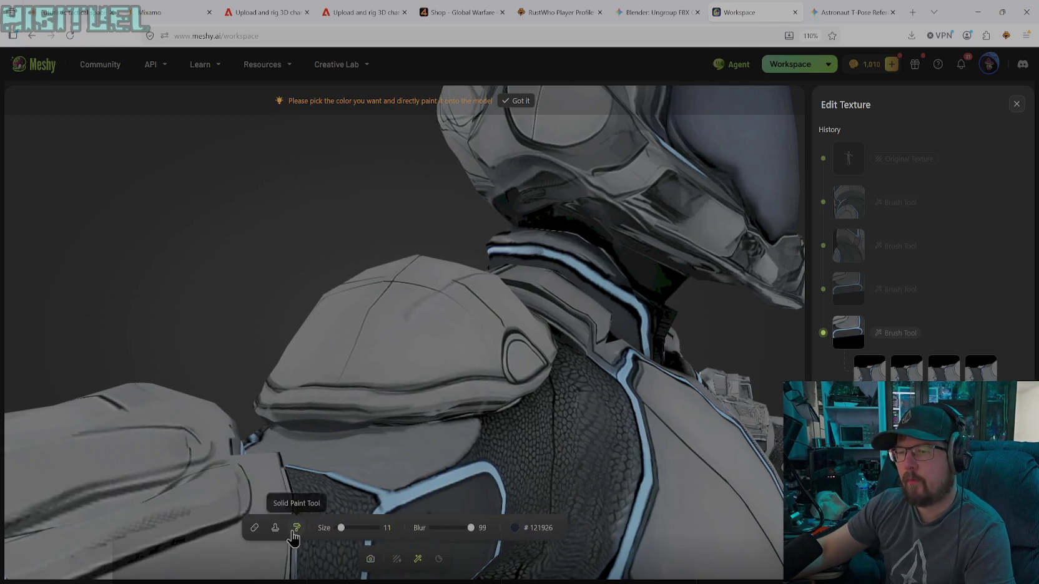
# - Sample light grey #686A6E as the paint colour and orbit around the shoulder
pyautogui.click(513, 527)
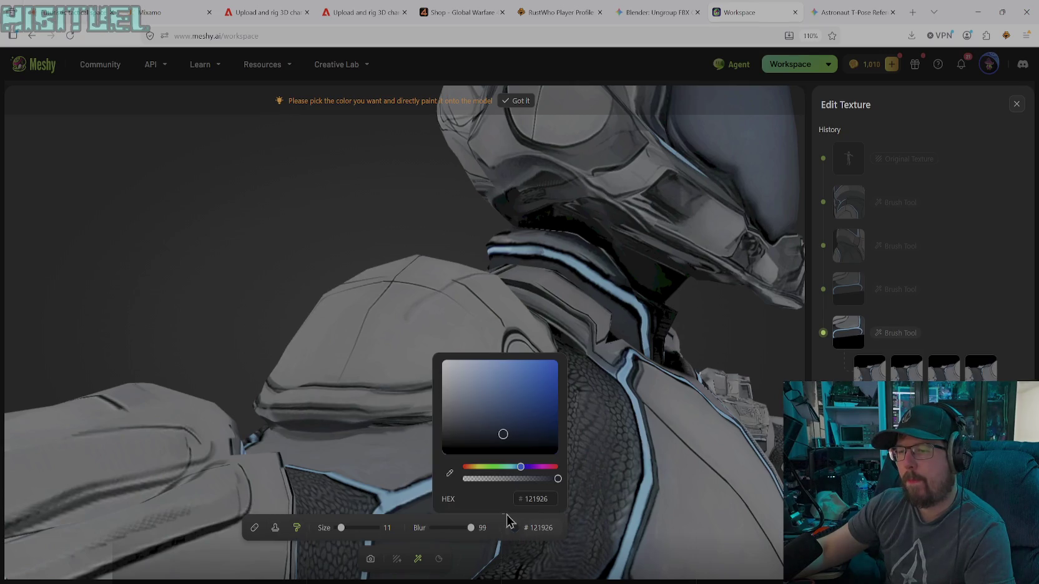
pyautogui.click(448, 475)
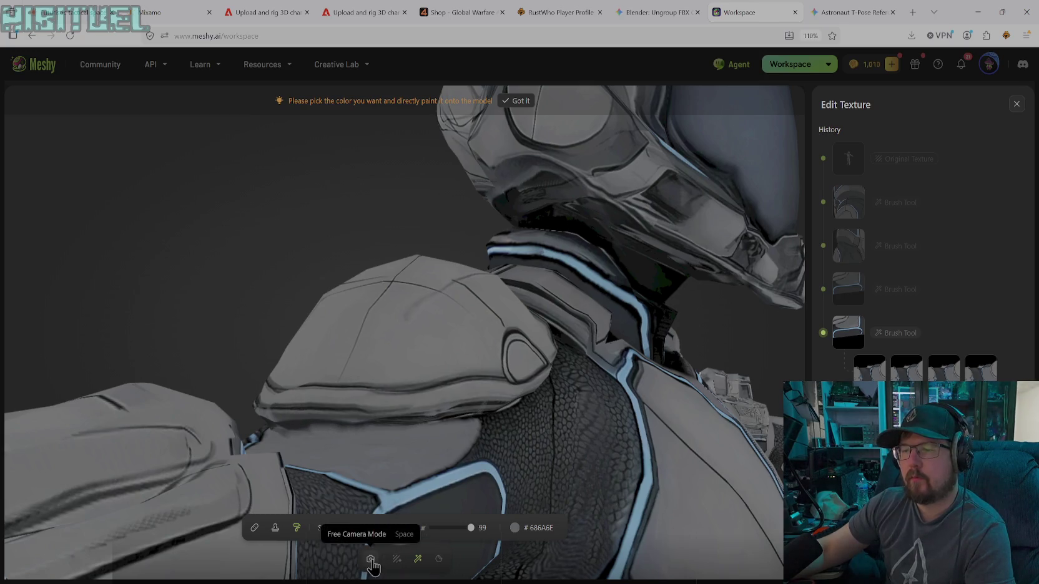
pyautogui.click(370, 558)
pyautogui.moveTo(359, 481)
pyautogui.mouseDown()
pyautogui.moveTo(603, 412)
pyautogui.moveTo(515, 482)
pyautogui.moveTo(554, 473)
pyautogui.moveTo(376, 491)
pyautogui.moveTo(382, 538)
pyautogui.moveTo(331, 422)
pyautogui.moveTo(466, 324)
pyautogui.moveTo(348, 471)
pyautogui.moveTo(360, 440)
pyautogui.moveTo(353, 459)
pyautogui.mouseUp()
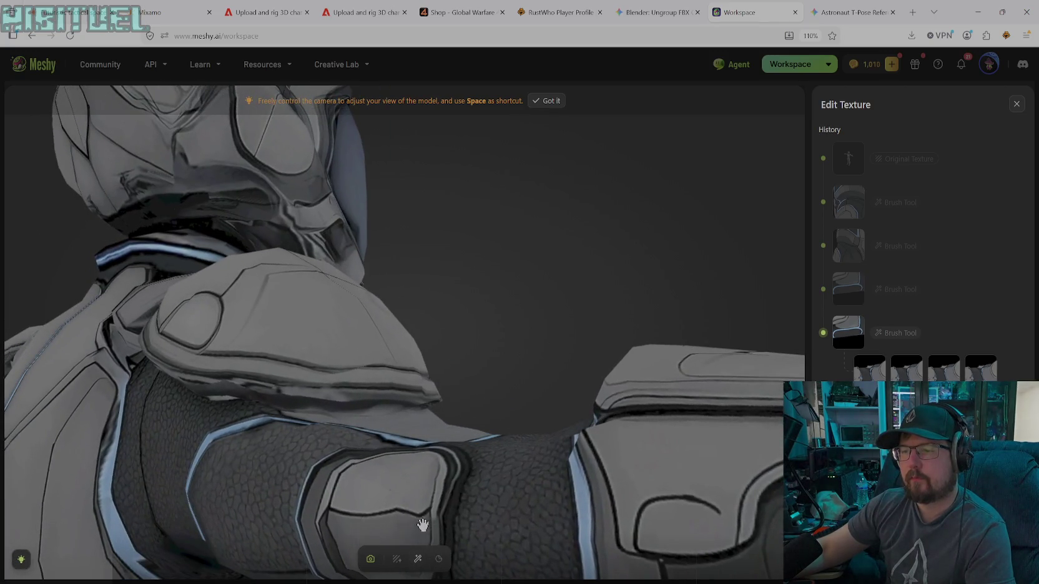
# - Paint a lighter grey strip along the shoulder edge, then set black and shrink the brush
pyautogui.click(418, 559)
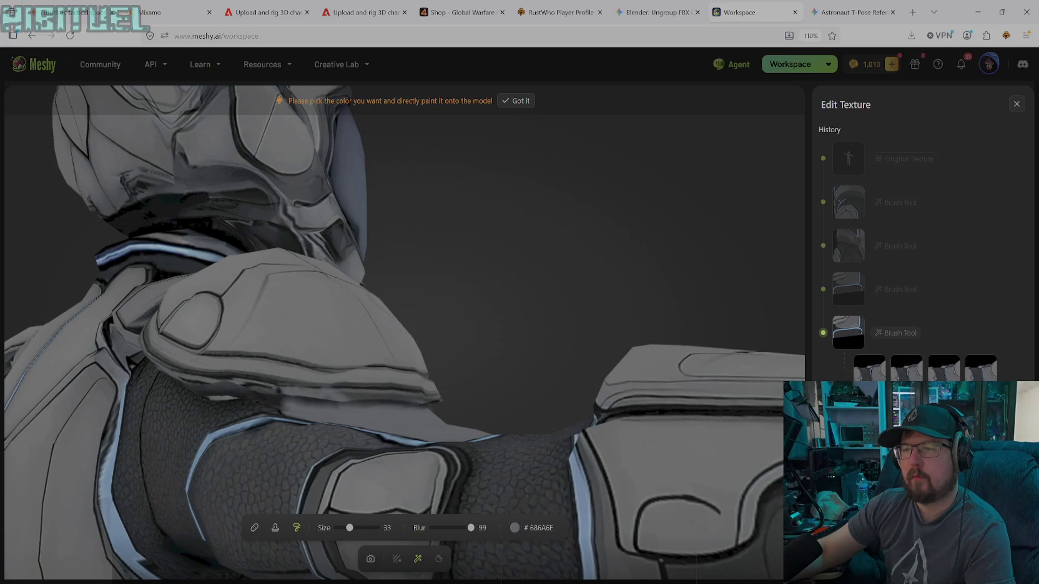
pyautogui.moveTo(282, 401); pyautogui.dragTo(325, 402)
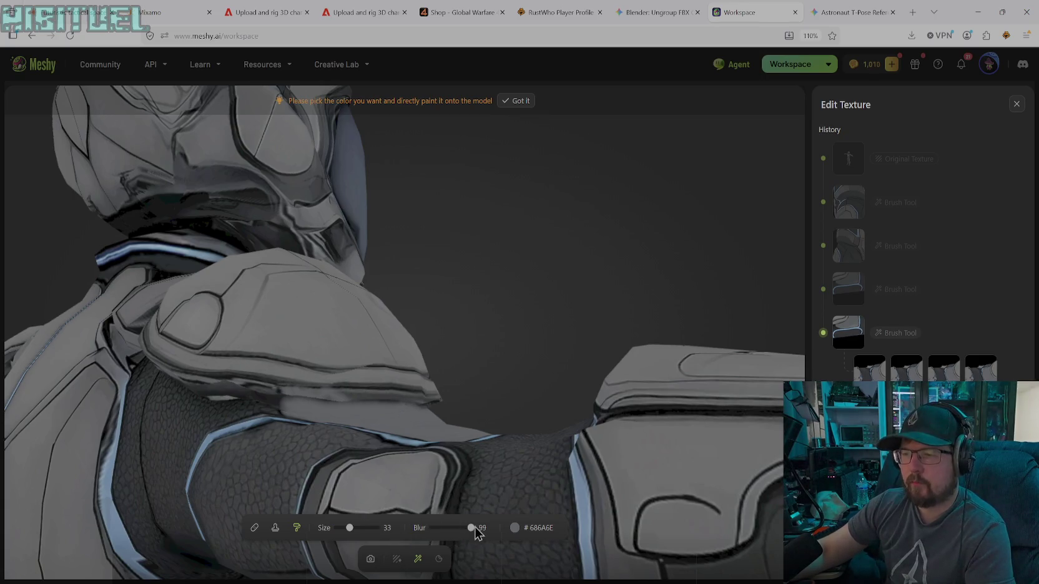
pyautogui.click(505, 527)
pyautogui.moveTo(480, 436); pyautogui.dragTo(420, 490)
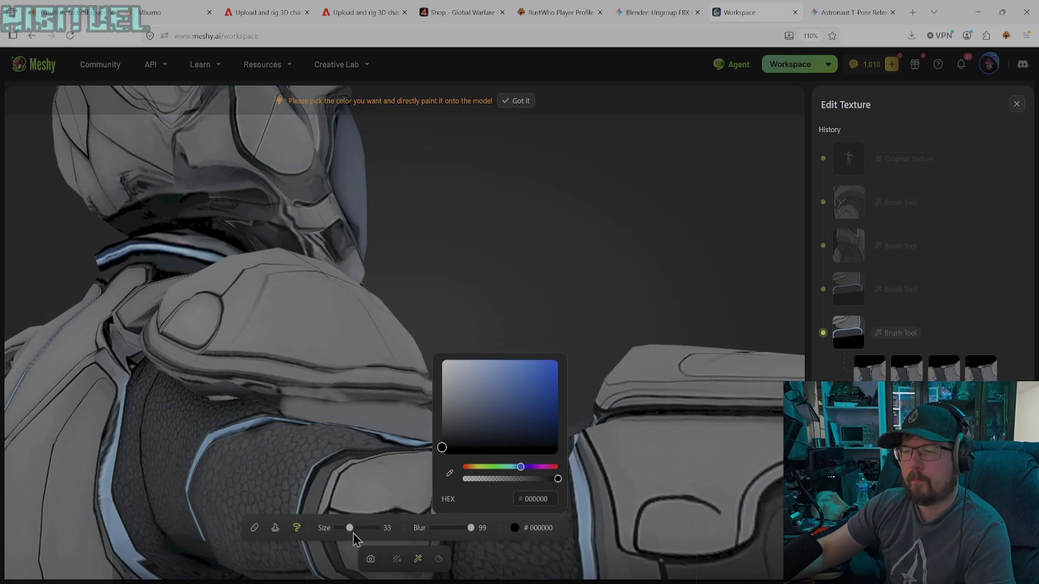
pyautogui.moveTo(349, 528); pyautogui.dragTo(344, 528)
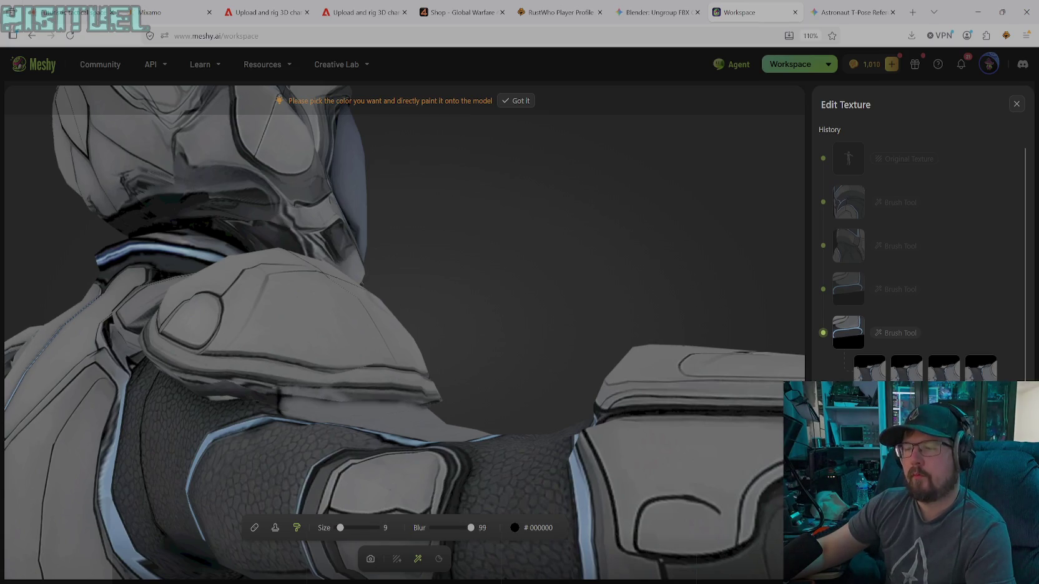
# - Sample armour grey #65696D from the model as the paint colour
pyautogui.click(371, 558)
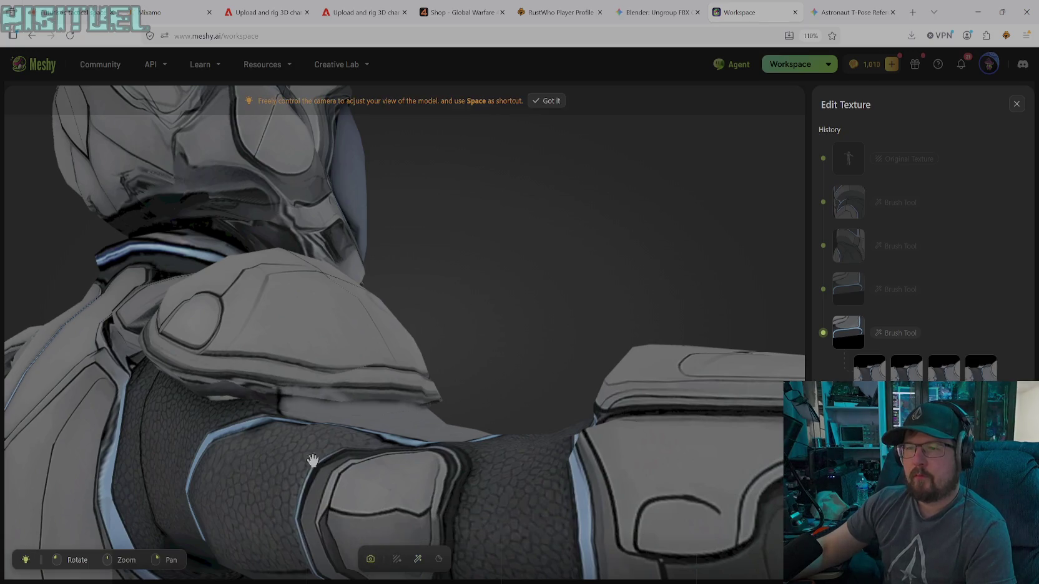
pyautogui.click(418, 559)
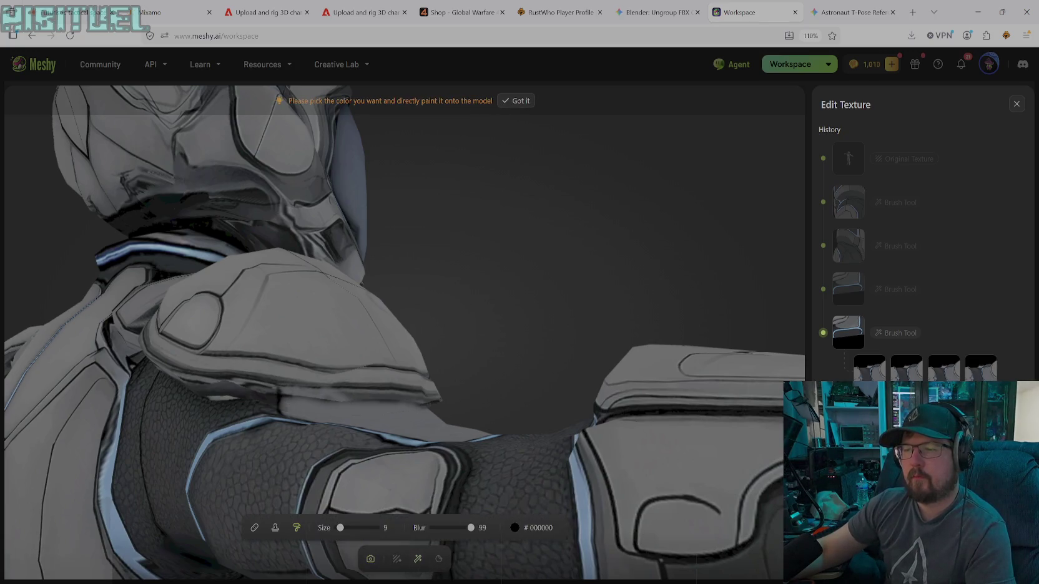
pyautogui.click(524, 530)
pyautogui.click(449, 473)
pyautogui.click(295, 390)
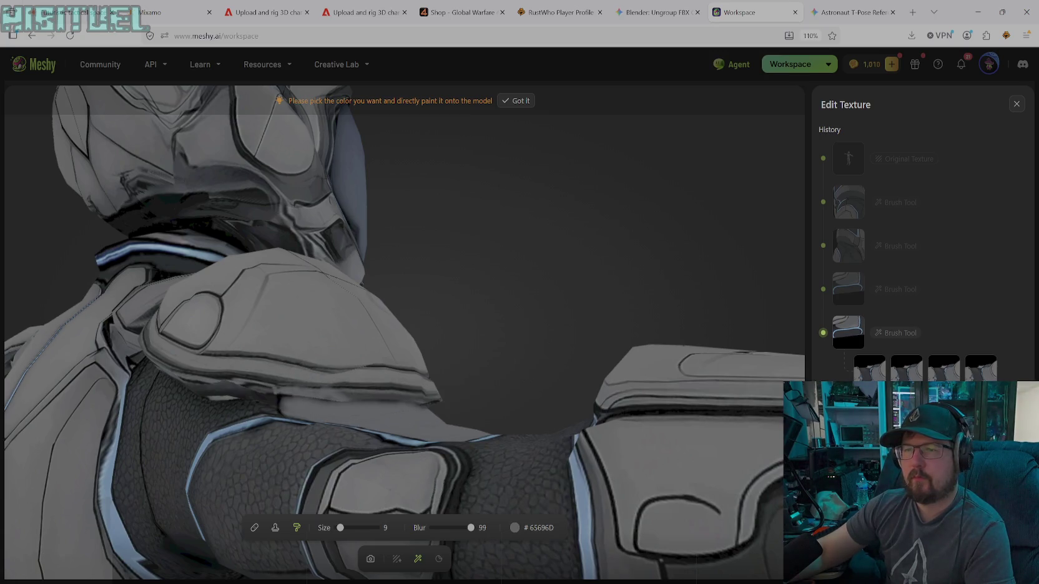
# - Orbit out to view the whole character and zoom the page out
pyautogui.click(370, 559)
pyautogui.moveTo(352, 406)
pyautogui.mouseDown()
pyautogui.moveTo(318, 480)
pyautogui.moveTo(366, 473)
pyautogui.moveTo(535, 410)
pyautogui.moveTo(426, 353)
pyautogui.moveTo(350, 367)
pyautogui.moveTo(377, 338)
pyautogui.moveTo(408, 373)
pyautogui.moveTo(455, 366)
pyautogui.moveTo(400, 373)
pyautogui.moveTo(561, 361)
pyautogui.moveTo(647, 399)
pyautogui.moveTo(500, 387)
pyautogui.moveTo(656, 506)
pyautogui.moveTo(726, 515)
pyautogui.moveTo(695, 529)
pyautogui.moveTo(695, 470)
pyautogui.moveTo(665, 433)
pyautogui.moveTo(684, 429)
pyautogui.moveTo(575, 410)
pyautogui.moveTo(580, 422)
pyautogui.moveTo(561, 378)
pyautogui.moveTo(577, 380)
pyautogui.moveTo(568, 360)
pyautogui.moveTo(577, 287)
pyautogui.moveTo(547, 262)
pyautogui.moveTo(340, 278)
pyautogui.moveTo(475, 247)
pyautogui.moveTo(580, 274)
pyautogui.moveTo(522, 334)
pyautogui.mouseUp()
pyautogui.scroll(-5, 499, 387)
pyautogui.hotkey('ctrl', '-')
pyautogui.hotkey('ctrl', '-')
pyautogui.hotkey('ctrl', '-')
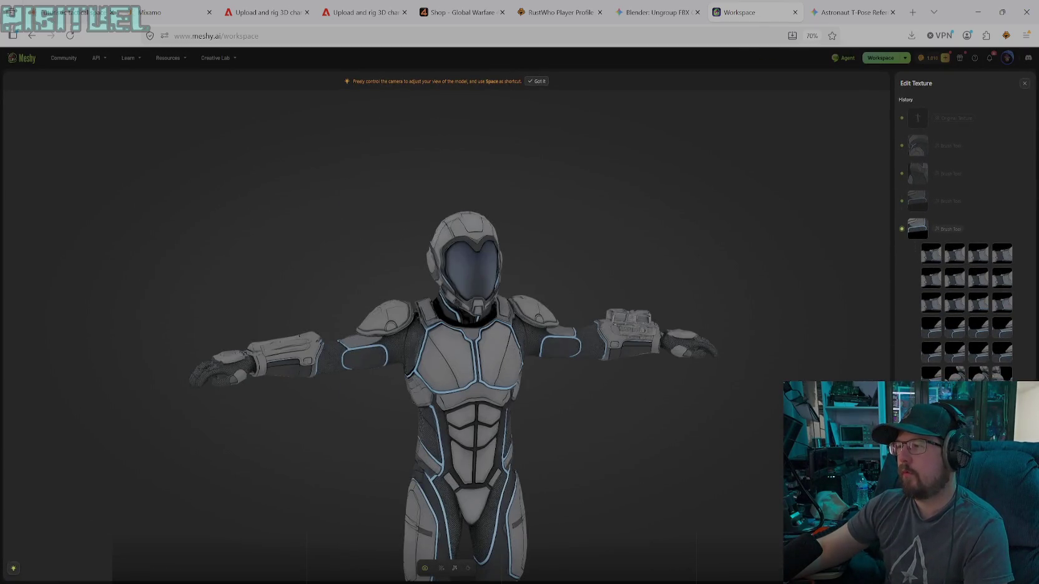
# - Pan and orbit the free camera down to the character's legs and thigh
pyautogui.scroll(-1, 598, 382)
pyautogui.scroll(-3, 556, 458)
pyautogui.moveTo(557, 459); pyautogui.dragTo(549, 350, button='right')
pyautogui.scroll(2, 531, 381)
pyautogui.scroll(2, 526, 378)
pyautogui.scroll(2, 533, 394)
pyautogui.scroll(2, 532, 394)
pyautogui.scroll(2, 540, 412)
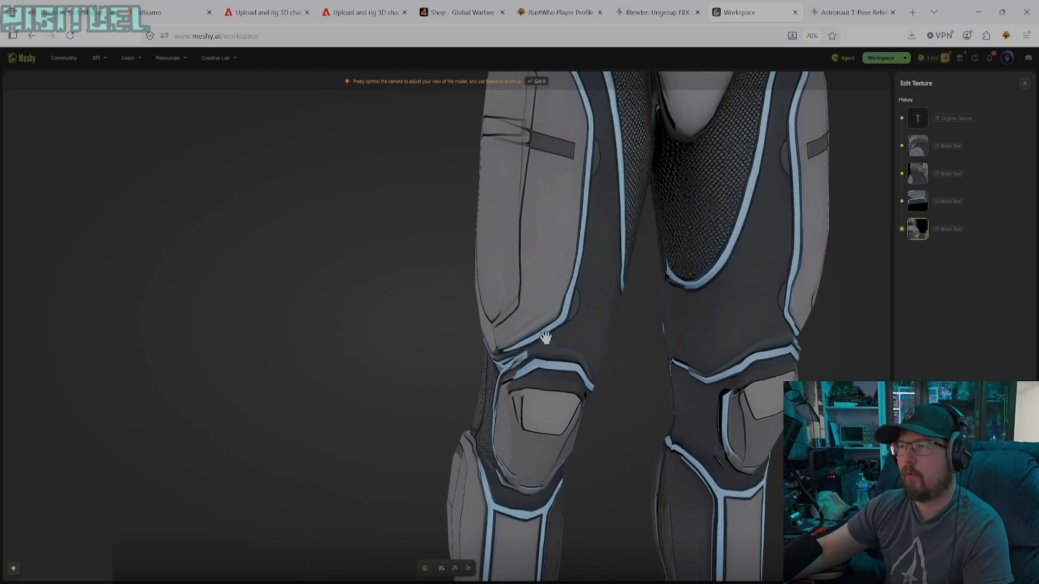
pyautogui.scroll(-3, 546, 339)
pyautogui.scroll(5, 568, 406)
pyautogui.moveTo(626, 341); pyautogui.dragTo(660, 304)
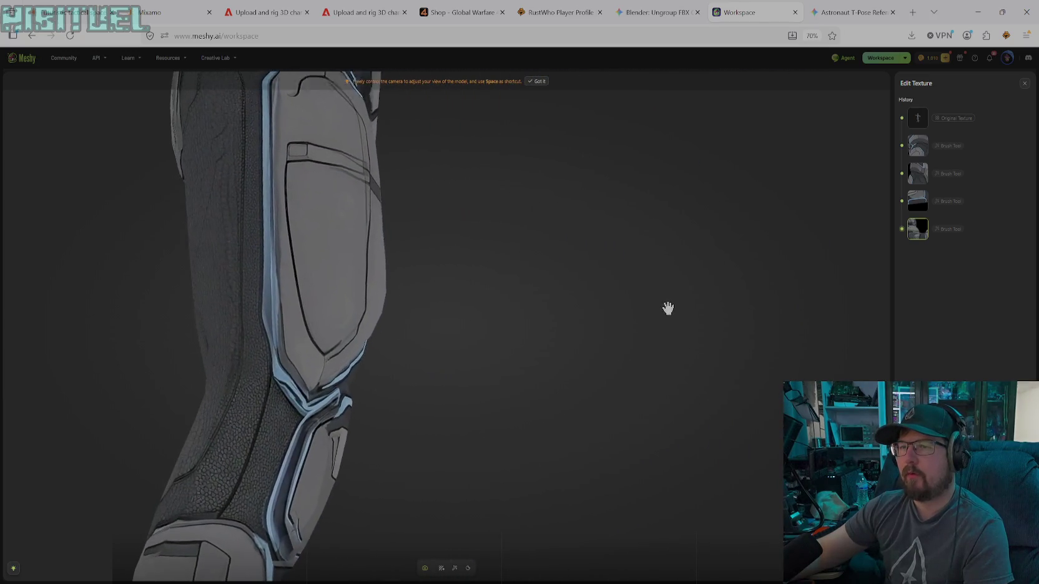
pyautogui.moveTo(458, 278); pyautogui.dragTo(371, 278)
pyautogui.scroll(3, 425, 241)
pyautogui.scroll(2, 435, 239)
pyautogui.moveTo(435, 239)
pyautogui.mouseDown()
pyautogui.moveTo(426, 269)
pyautogui.moveTo(448, 325)
pyautogui.moveTo(389, 305)
pyautogui.moveTo(331, 246)
pyautogui.moveTo(529, 350)
pyautogui.moveTo(453, 347)
pyautogui.moveTo(538, 331)
pyautogui.mouseUp()
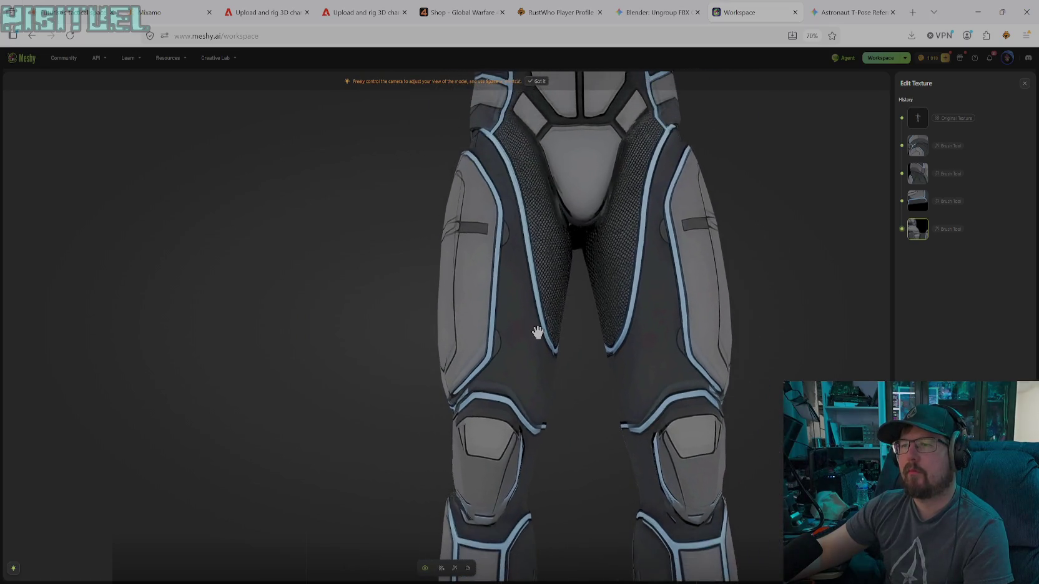
pyautogui.scroll(-2, 538, 331)
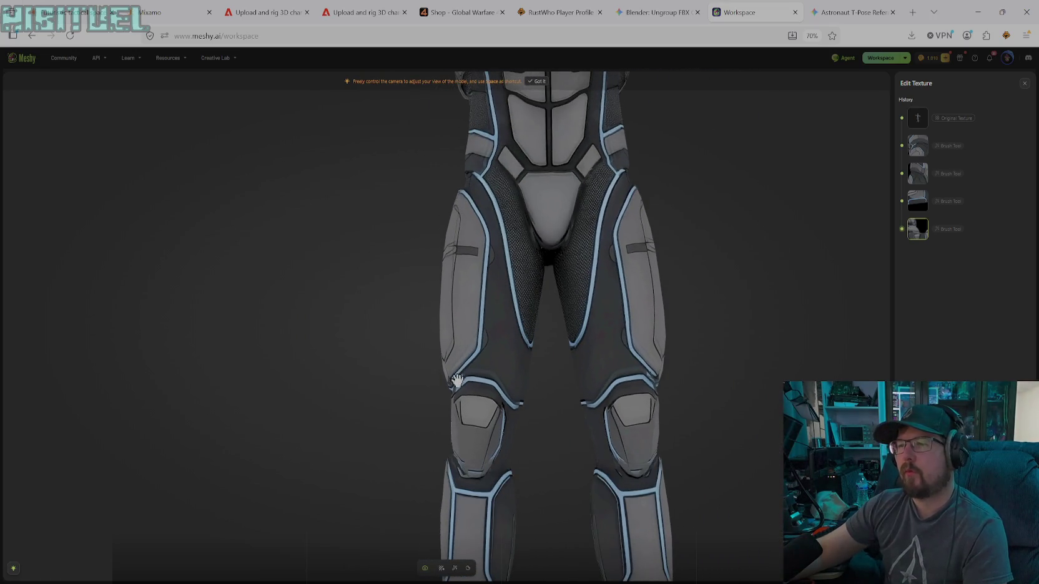
pyautogui.moveTo(484, 329)
pyautogui.mouseDown(button='right')
pyautogui.moveTo(498, 399)
pyautogui.moveTo(538, 429)
pyautogui.moveTo(542, 336)
pyautogui.moveTo(538, 353)
pyautogui.moveTo(548, 345)
pyautogui.mouseUp(button='right')
# - Zoom in close on the blue-trimmed shin panel and return to the paint brush
pyautogui.scroll(2, 543, 342)
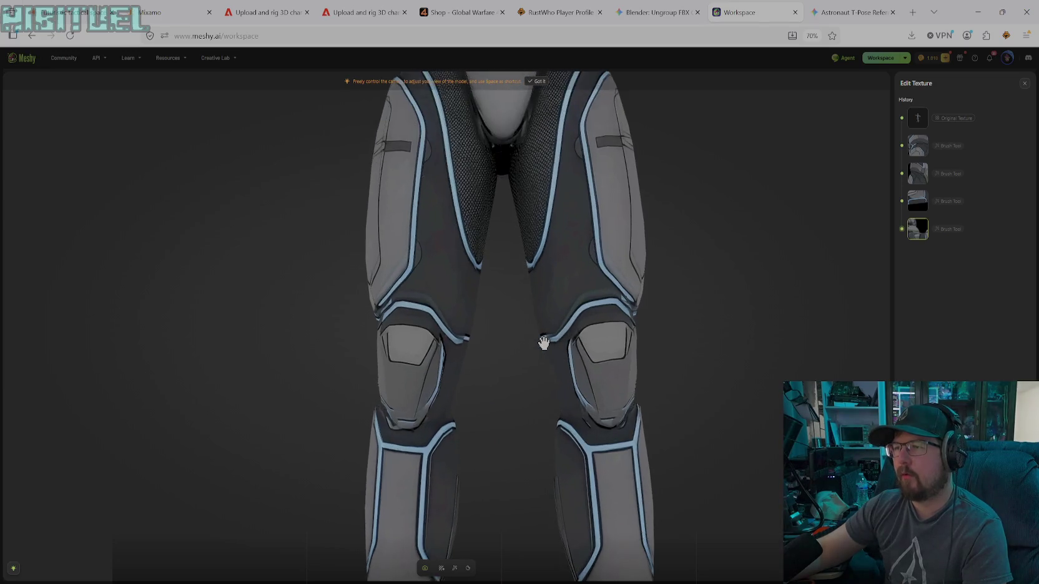
pyautogui.scroll(2, 562, 356)
pyautogui.scroll(2, 590, 367)
pyautogui.scroll(3, 618, 365)
pyautogui.scroll(2, 662, 364)
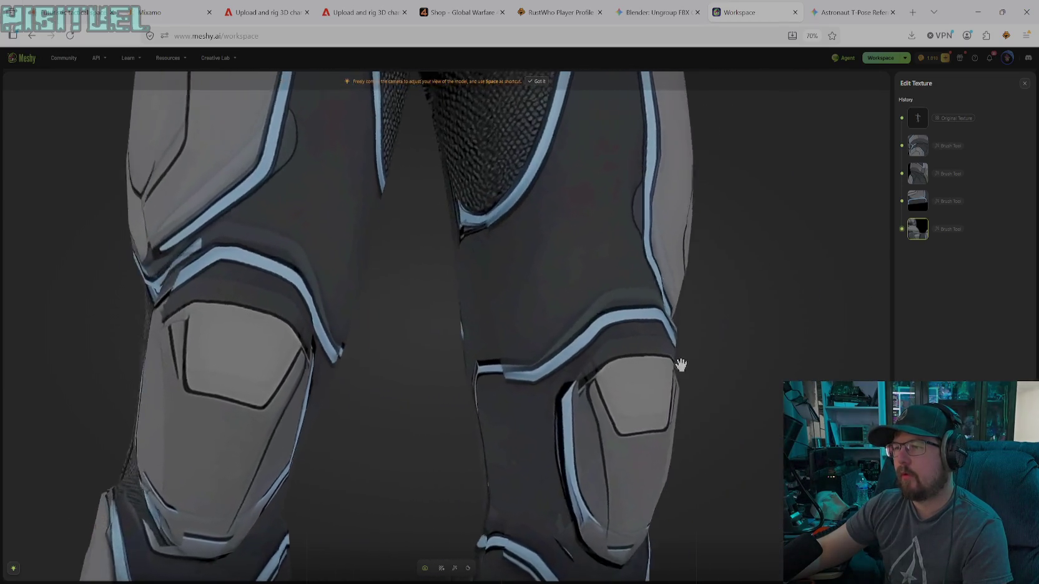
pyautogui.scroll(2, 718, 375)
pyautogui.scroll(2, 424, 362)
pyautogui.moveTo(378, 350)
pyautogui.mouseDown(button='right')
pyautogui.moveTo(612, 286)
pyautogui.moveTo(548, 389)
pyautogui.moveTo(523, 410)
pyautogui.moveTo(454, 429)
pyautogui.moveTo(553, 410)
pyautogui.moveTo(605, 415)
pyautogui.moveTo(536, 431)
pyautogui.moveTo(433, 352)
pyautogui.moveTo(569, 396)
pyautogui.moveTo(538, 394)
pyautogui.moveTo(516, 410)
pyautogui.moveTo(491, 361)
pyautogui.moveTo(555, 372)
pyautogui.moveTo(556, 308)
pyautogui.moveTo(670, 322)
pyautogui.moveTo(673, 283)
pyautogui.moveTo(693, 247)
pyautogui.moveTo(717, 237)
pyautogui.moveTo(779, 245)
pyautogui.mouseUp(button='right')
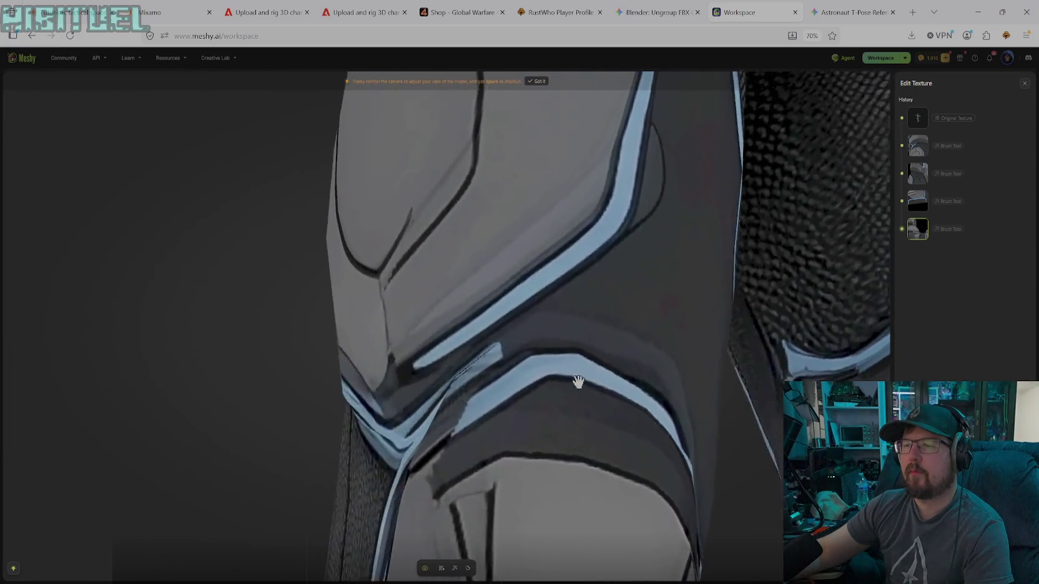
pyautogui.scroll(-3, 604, 395)
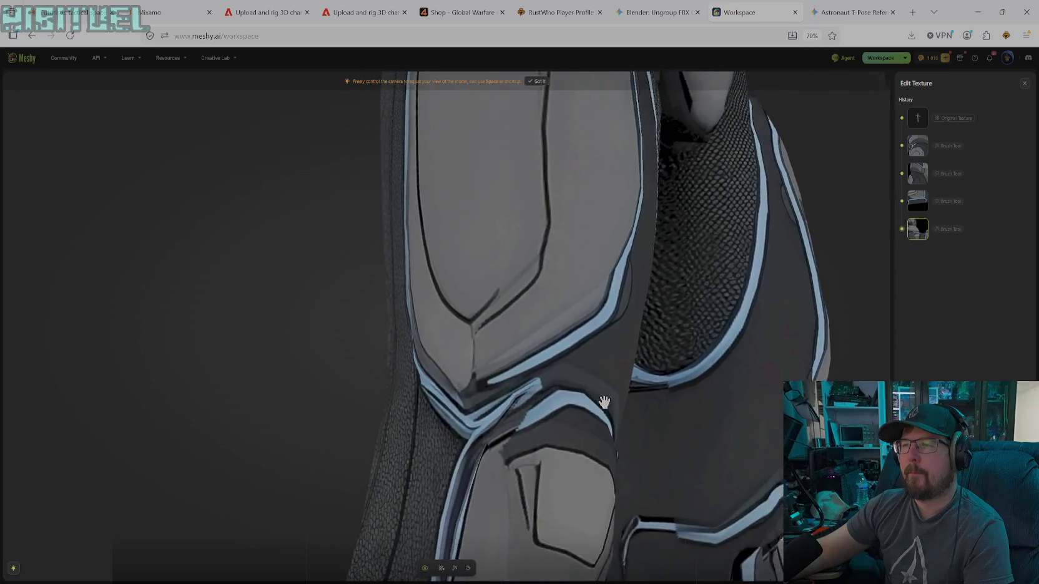
pyautogui.scroll(-3, 603, 406)
pyautogui.scroll(-2, 605, 419)
pyautogui.moveTo(511, 412)
pyautogui.mouseDown()
pyautogui.moveTo(506, 441)
pyautogui.moveTo(505, 359)
pyautogui.moveTo(470, 295)
pyautogui.moveTo(472, 478)
pyautogui.moveTo(533, 317)
pyautogui.moveTo(458, 441)
pyautogui.moveTo(419, 444)
pyautogui.moveTo(426, 459)
pyautogui.moveTo(433, 445)
pyautogui.mouseUp()
pyautogui.moveTo(691, 449)
pyautogui.mouseDown()
pyautogui.moveTo(501, 469)
pyautogui.moveTo(522, 473)
pyautogui.moveTo(418, 445)
pyautogui.moveTo(457, 463)
pyautogui.moveTo(454, 477)
pyautogui.moveTo(582, 466)
pyautogui.moveTo(614, 494)
pyautogui.moveTo(614, 537)
pyautogui.moveTo(630, 524)
pyautogui.moveTo(570, 441)
pyautogui.moveTo(607, 314)
pyautogui.moveTo(410, 392)
pyautogui.moveTo(506, 386)
pyautogui.moveTo(412, 399)
pyautogui.moveTo(600, 402)
pyautogui.moveTo(591, 414)
pyautogui.moveTo(741, 440)
pyautogui.moveTo(690, 463)
pyautogui.moveTo(737, 454)
pyautogui.moveTo(659, 473)
pyautogui.moveTo(413, 489)
pyautogui.moveTo(450, 494)
pyautogui.moveTo(403, 468)
pyautogui.moveTo(464, 459)
pyautogui.mouseUp()
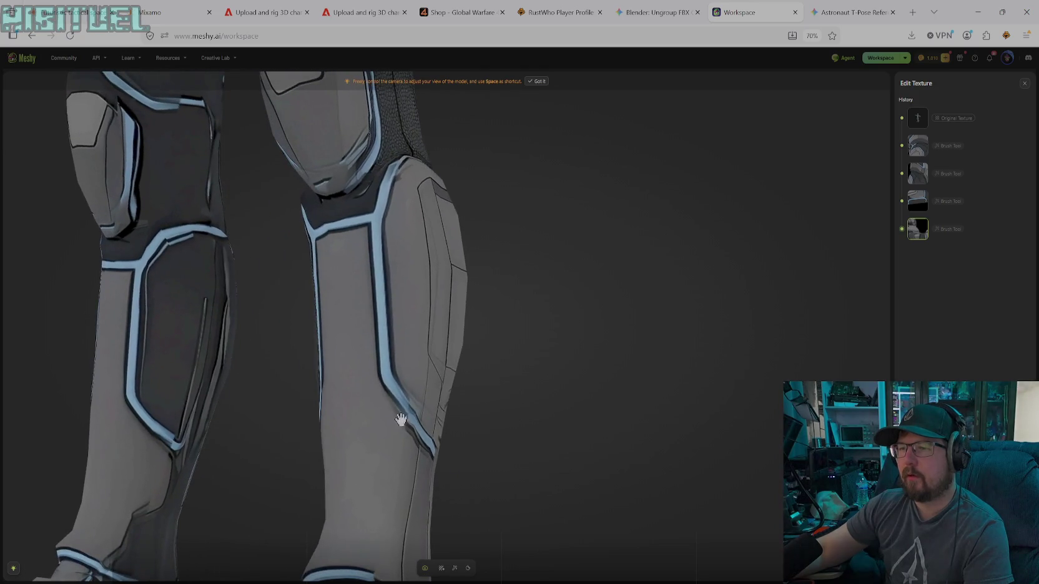
pyautogui.moveTo(410, 413)
pyautogui.mouseDown()
pyautogui.moveTo(441, 447)
pyautogui.moveTo(526, 440)
pyautogui.moveTo(350, 422)
pyautogui.mouseUp()
pyautogui.scroll(3, 328, 372)
pyautogui.scroll(2, 231, 354)
pyautogui.scroll(2, 256, 337)
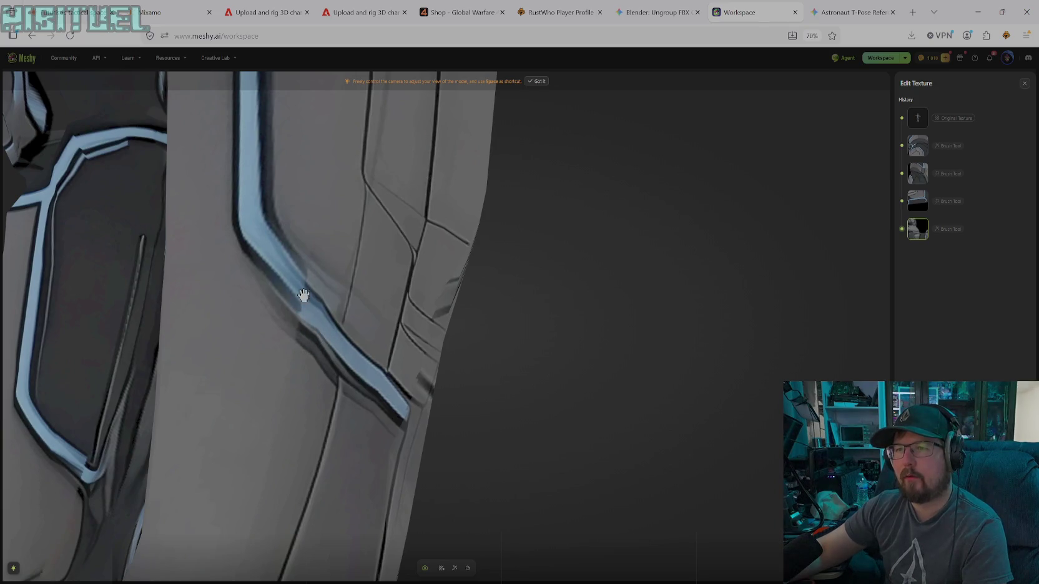
pyautogui.click(453, 568)
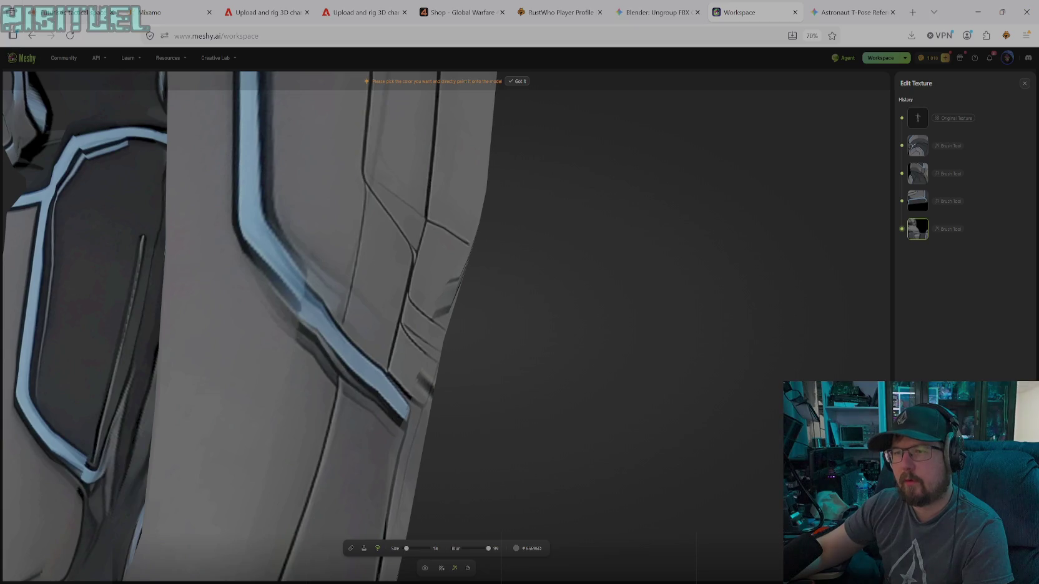
# - Set the brush colour to light blue #6A92B1 and reset the browser zoom with Ctrl+0
pyautogui.click(528, 548)
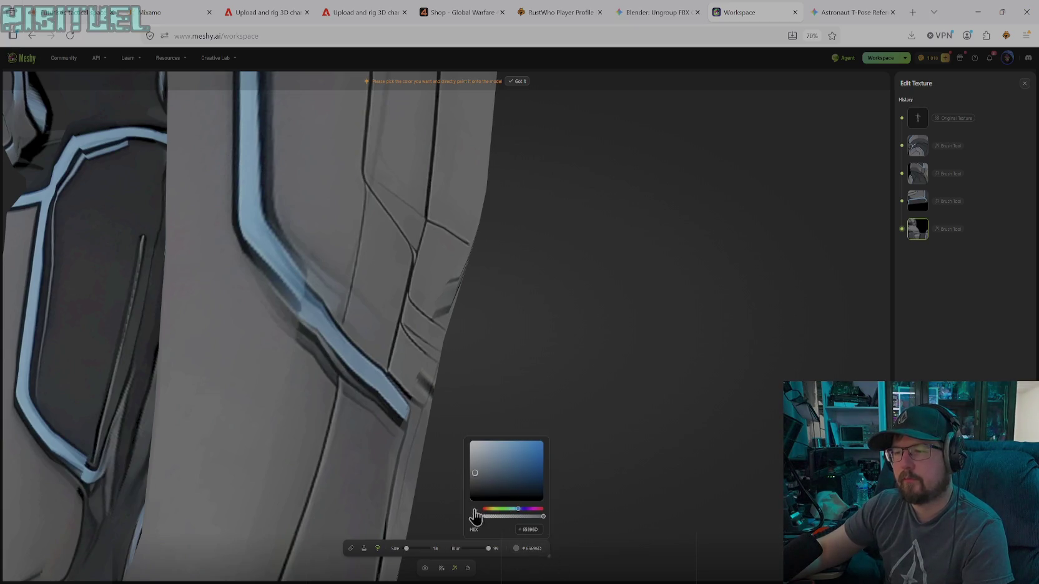
pyautogui.click(499, 460)
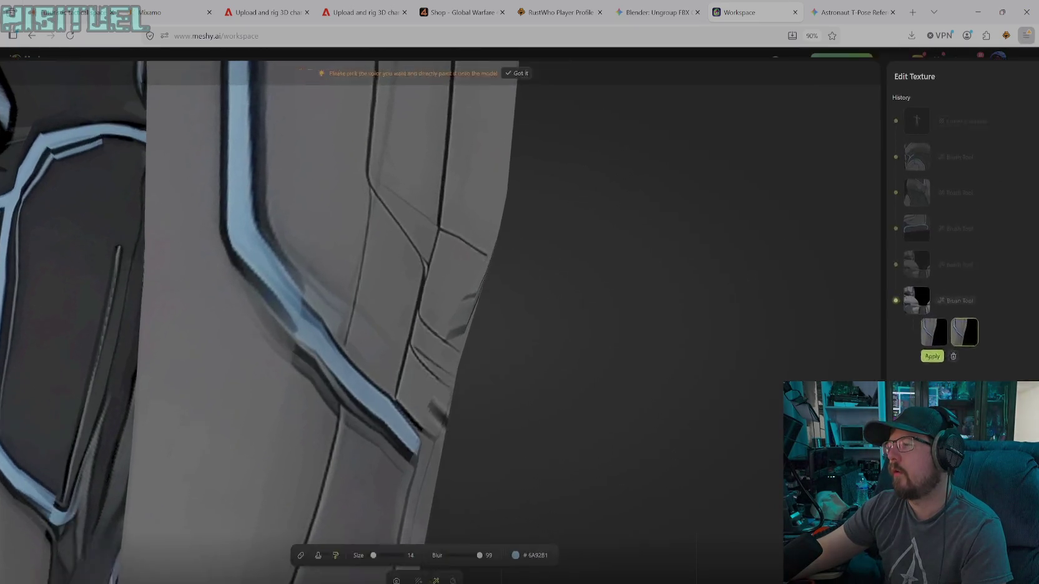
pyautogui.hotkey('ctrl', '0')
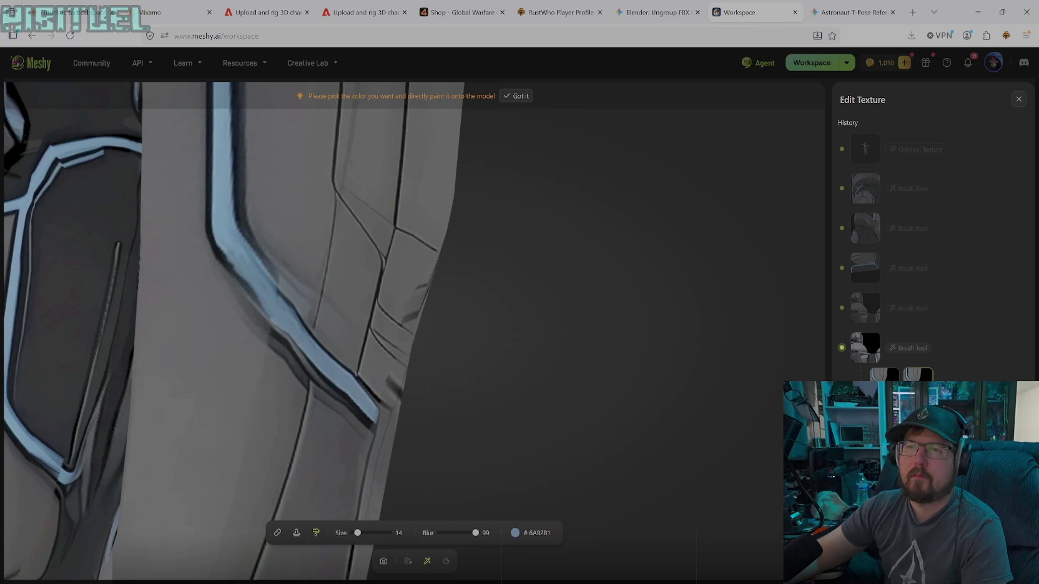
pyautogui.click(534, 535)
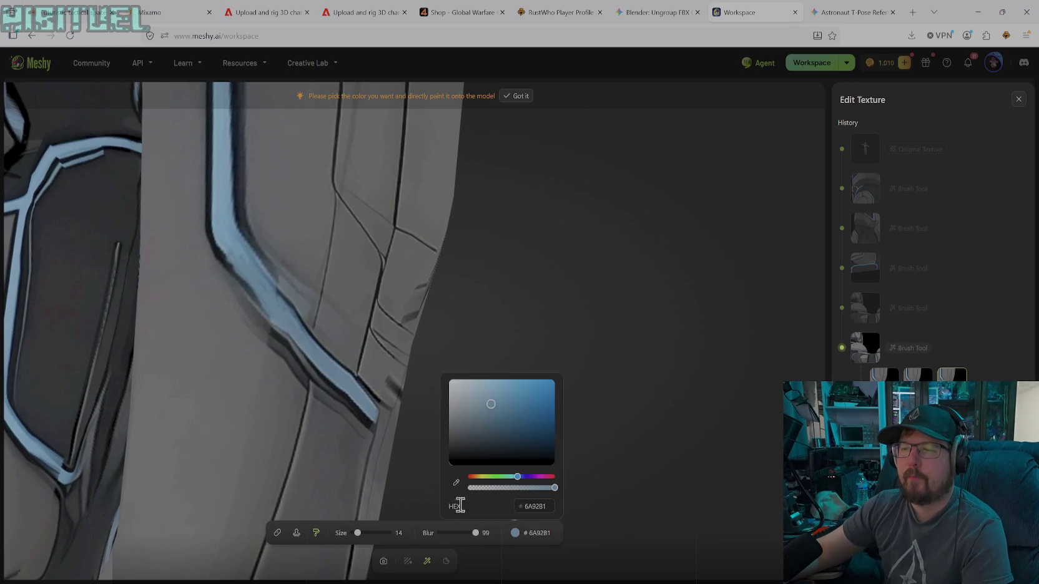
# - Sample panel grey #69686C and paint over the dark edge below the trim at size 28
pyautogui.click(456, 482)
pyautogui.click(300, 268)
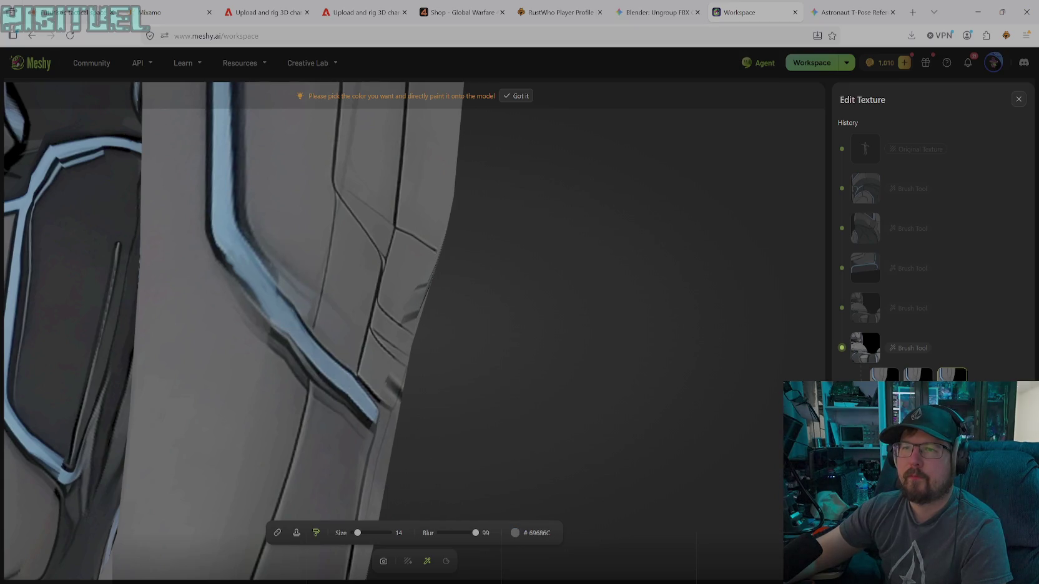
pyautogui.moveTo(357, 533); pyautogui.dragTo(363, 533)
pyautogui.moveTo(257, 326); pyautogui.dragTo(298, 370)
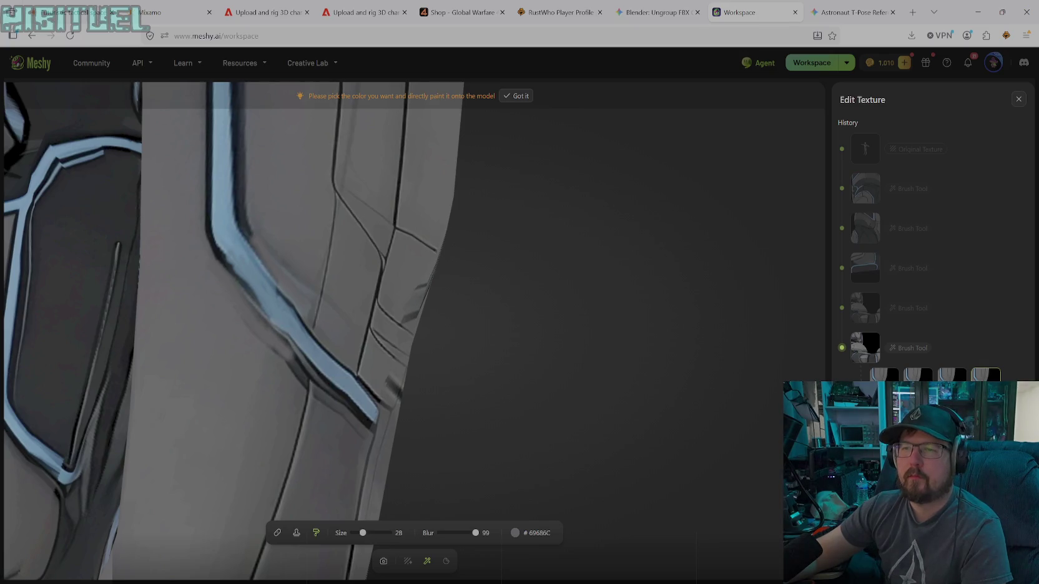
pyautogui.moveTo(294, 350); pyautogui.dragTo(273, 332)
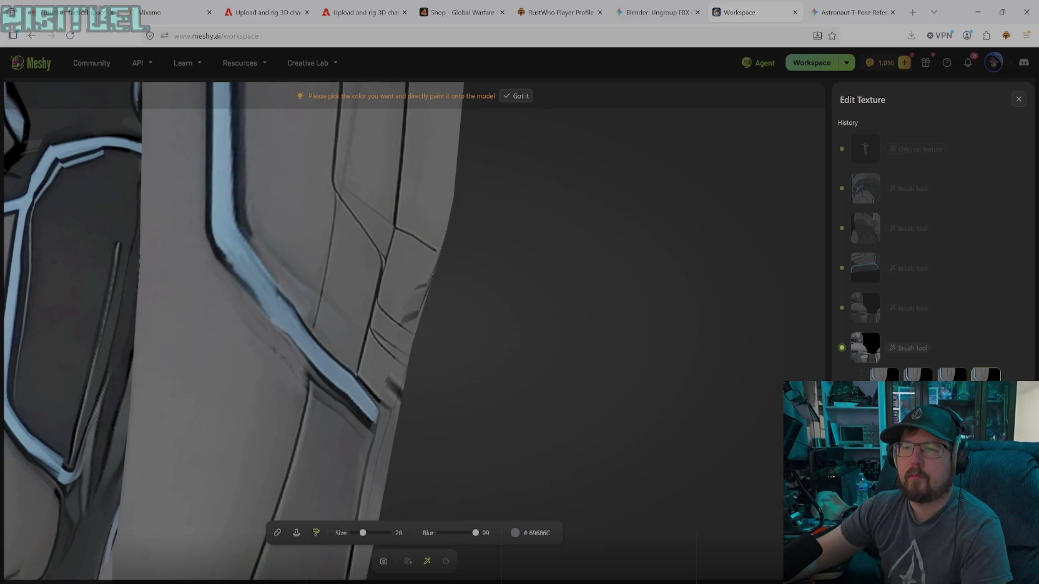
# - Set the brush to size 17 with blur 79
pyautogui.moveTo(362, 533); pyautogui.dragTo(368, 533)
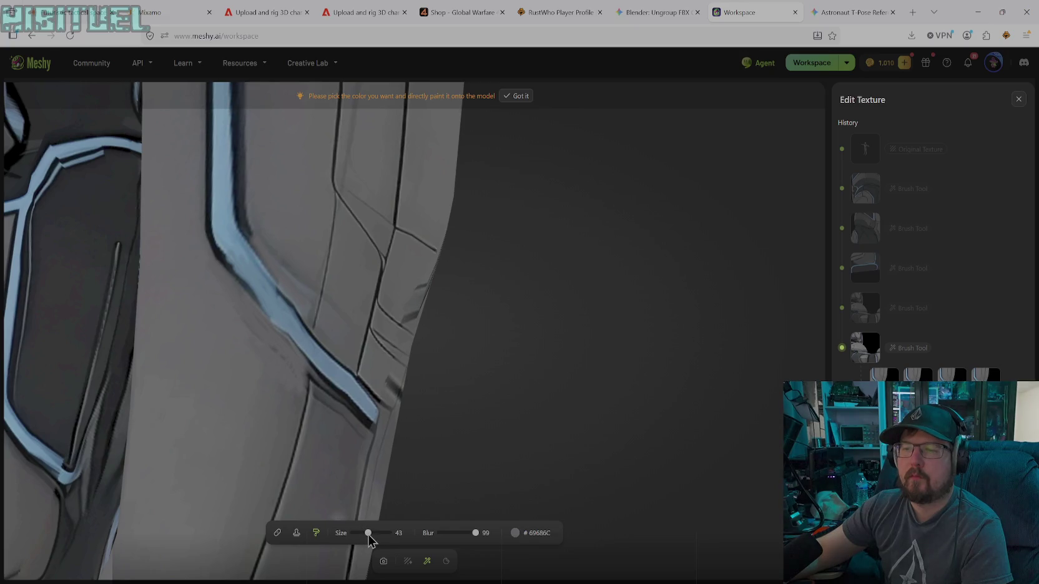
pyautogui.moveTo(475, 532); pyautogui.dragTo(467, 532)
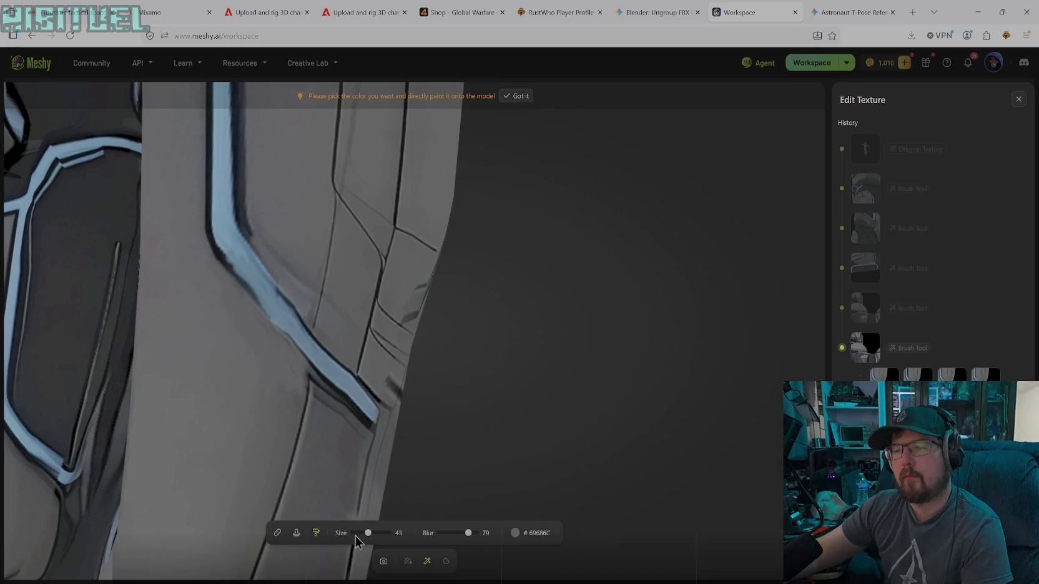
pyautogui.moveTo(368, 532); pyautogui.dragTo(358, 532)
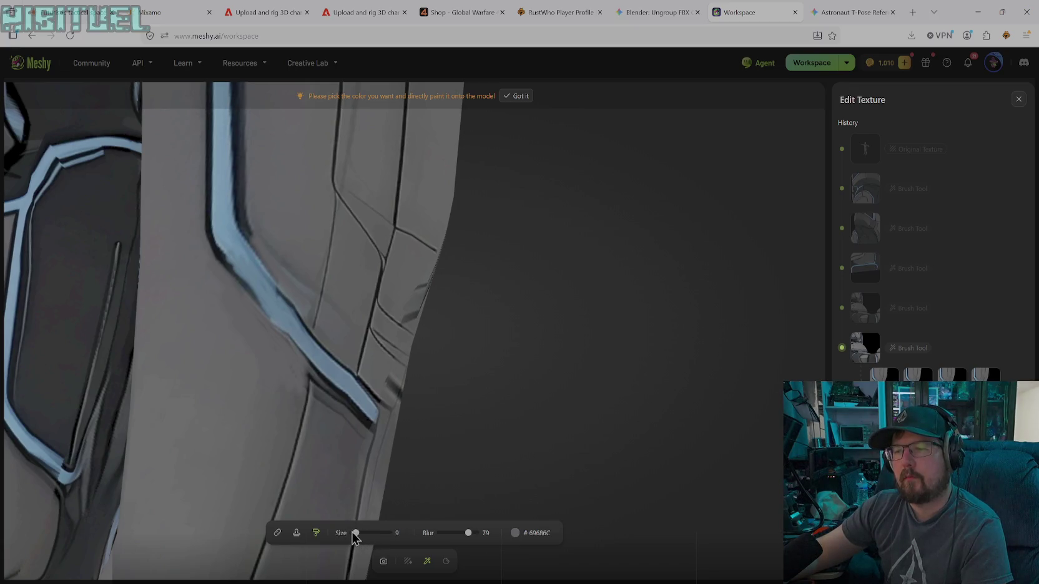
# - Outline the lower edge of the blue trim in black #000000, redoing the first stroke
pyautogui.click(549, 535)
pyautogui.click(449, 464)
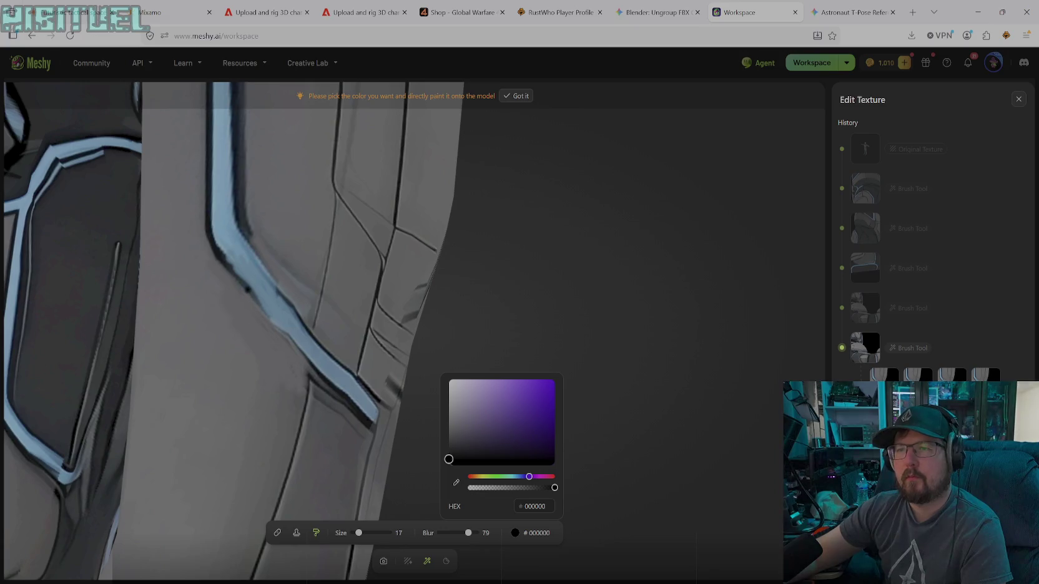
pyautogui.click(251, 295)
pyautogui.moveTo(250, 295); pyautogui.dragTo(313, 360)
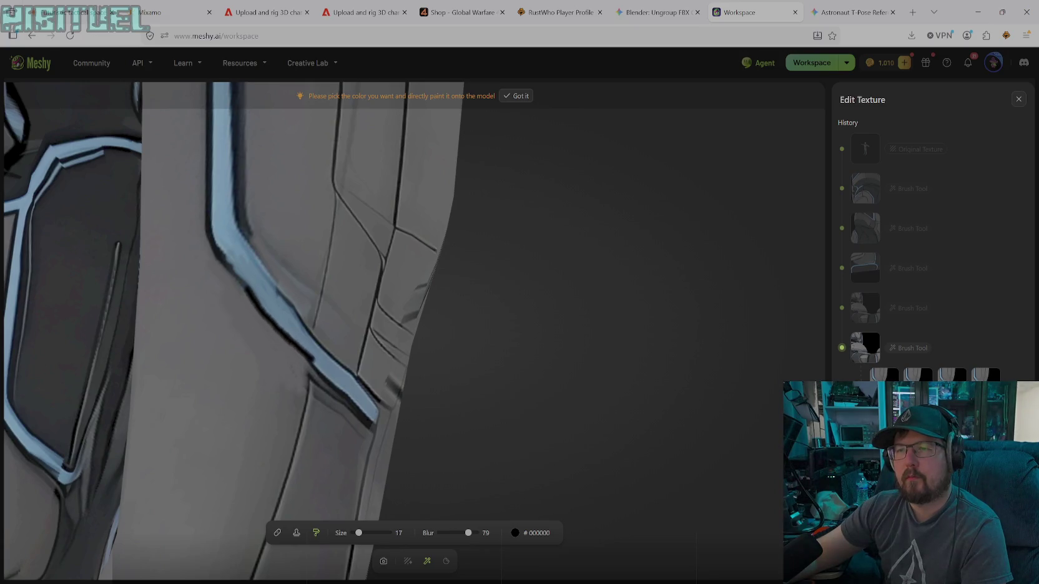
pyautogui.hotkey('ctrl', 'z')
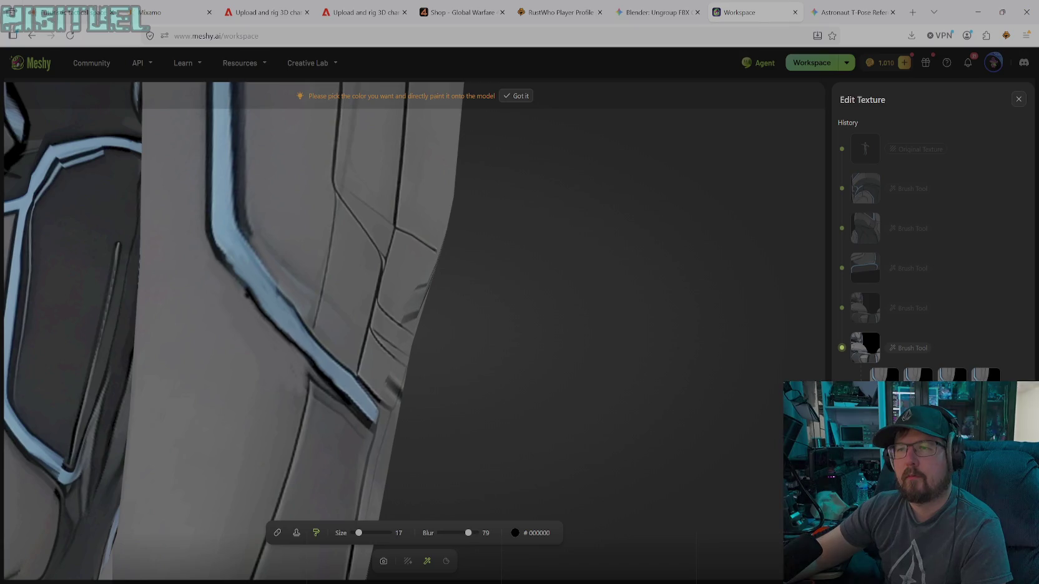
pyautogui.moveTo(249, 301); pyautogui.dragTo(281, 327)
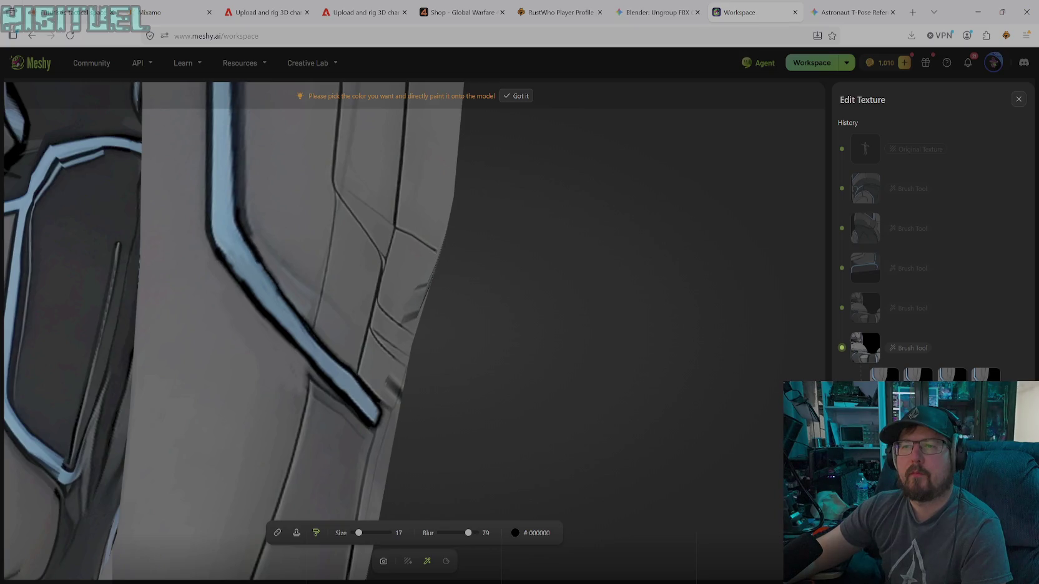
# - Raise brush blur to 100 and touch up the stripe with its own sampled blue
pyautogui.click(514, 533)
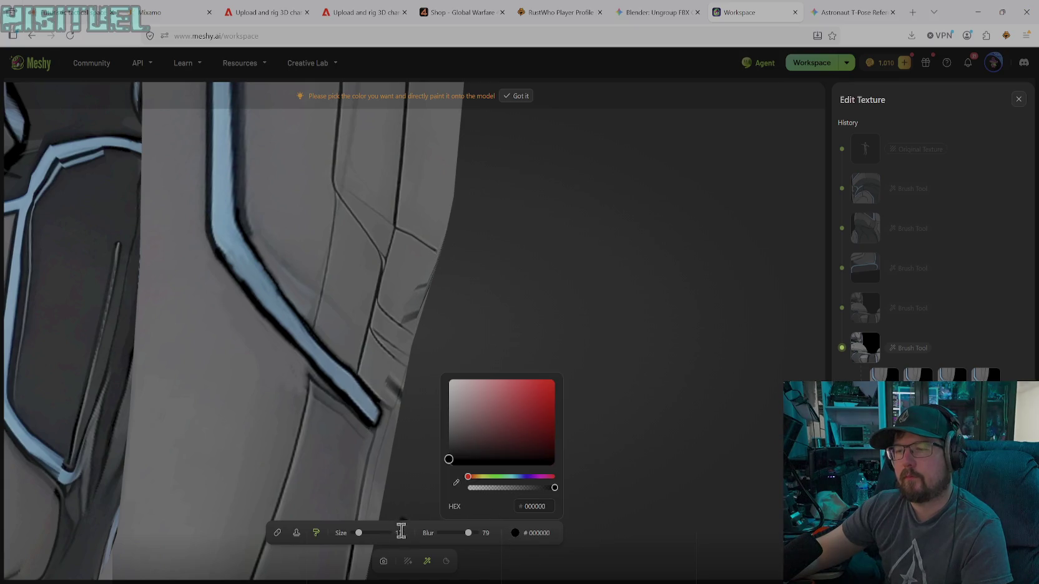
pyautogui.moveTo(469, 533); pyautogui.dragTo(485, 535)
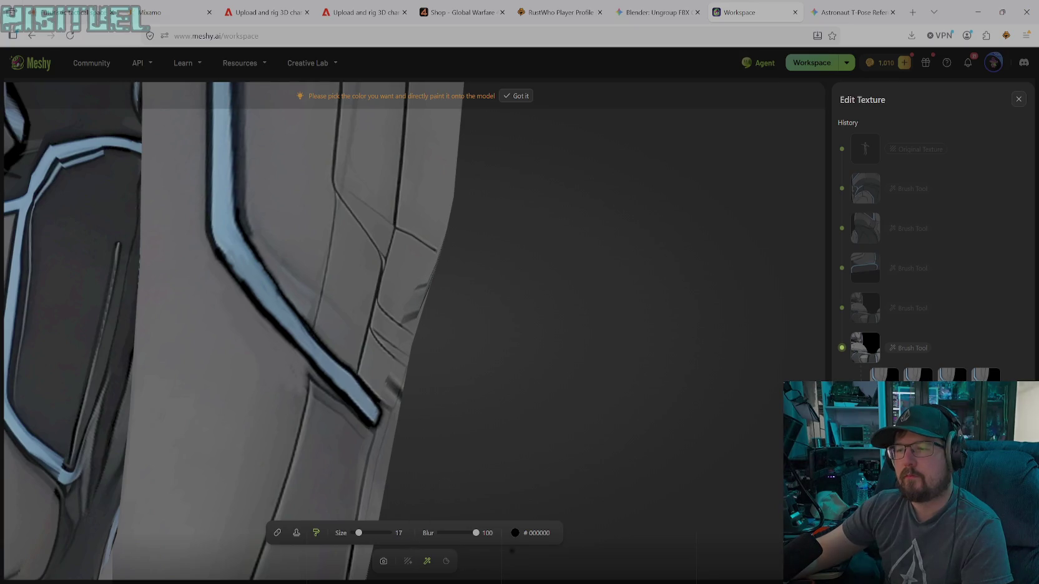
pyautogui.click(531, 534)
pyautogui.click(456, 483)
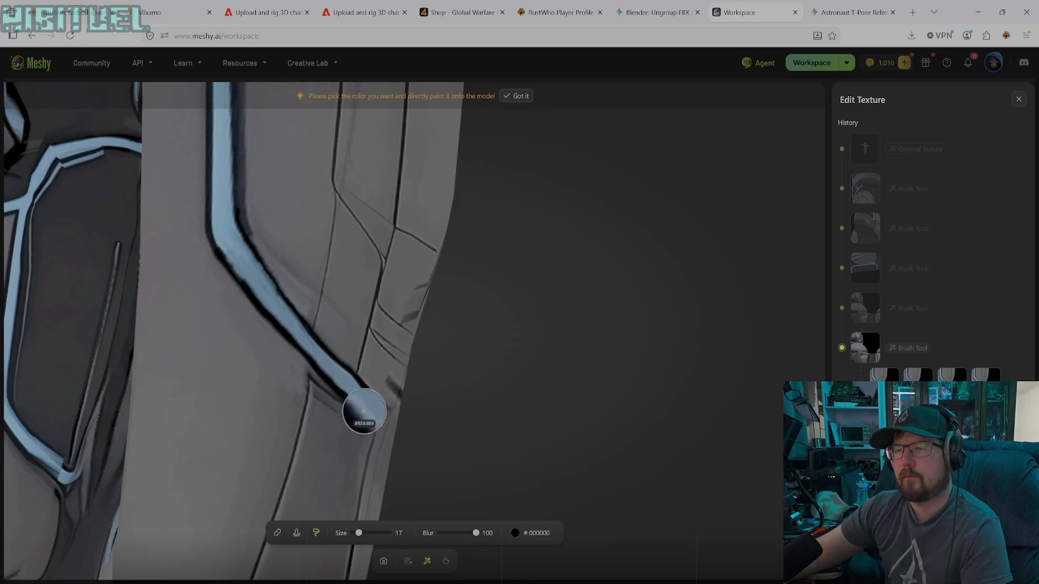
pyautogui.click(352, 389)
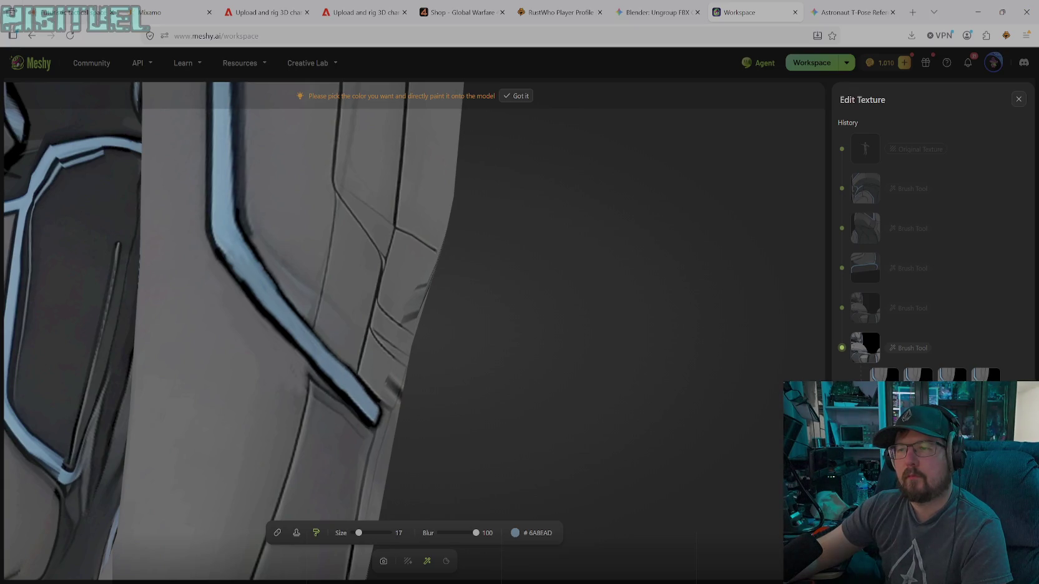
pyautogui.moveTo(368, 395); pyautogui.dragTo(246, 286)
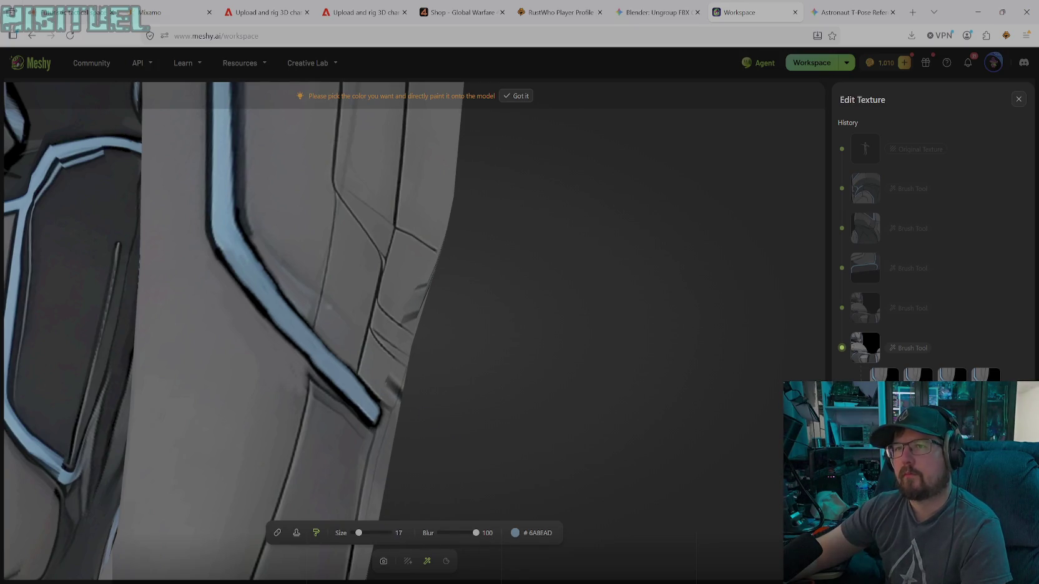
# - Resample the panel grey #69686C as the brush colour
pyautogui.click(549, 536)
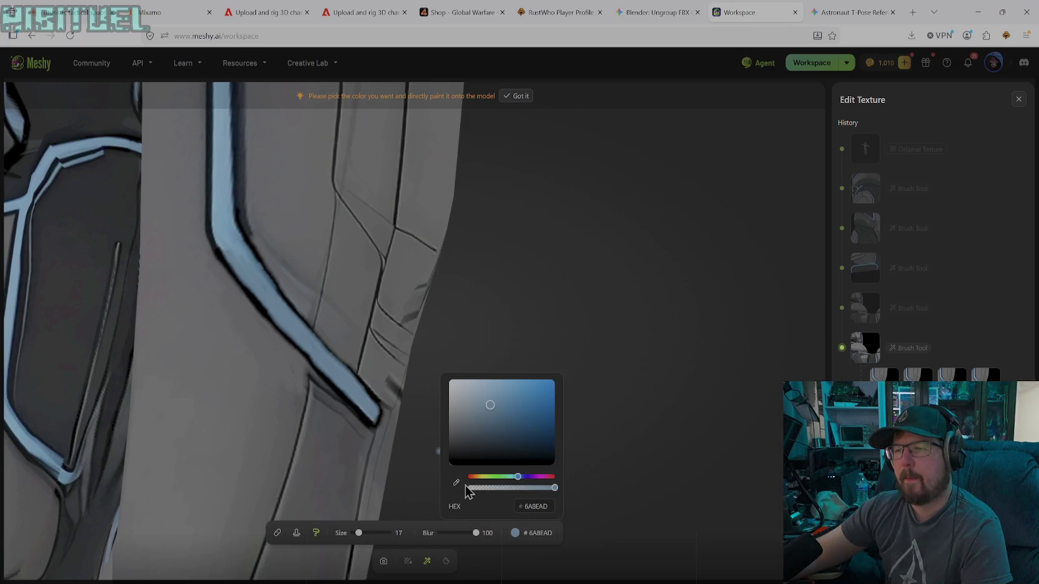
pyautogui.click(457, 482)
pyautogui.click(335, 337)
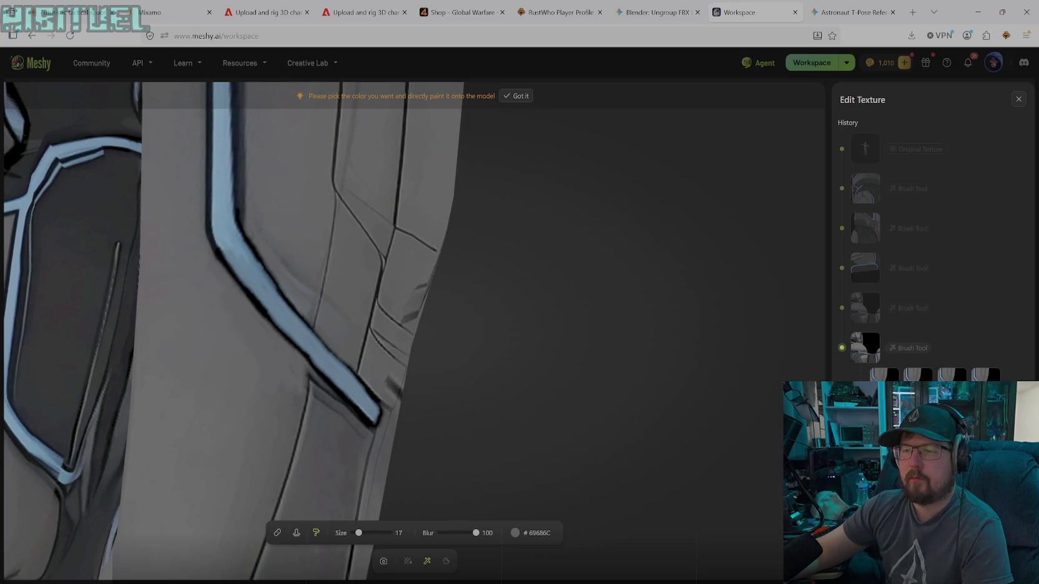
pyautogui.click(383, 562)
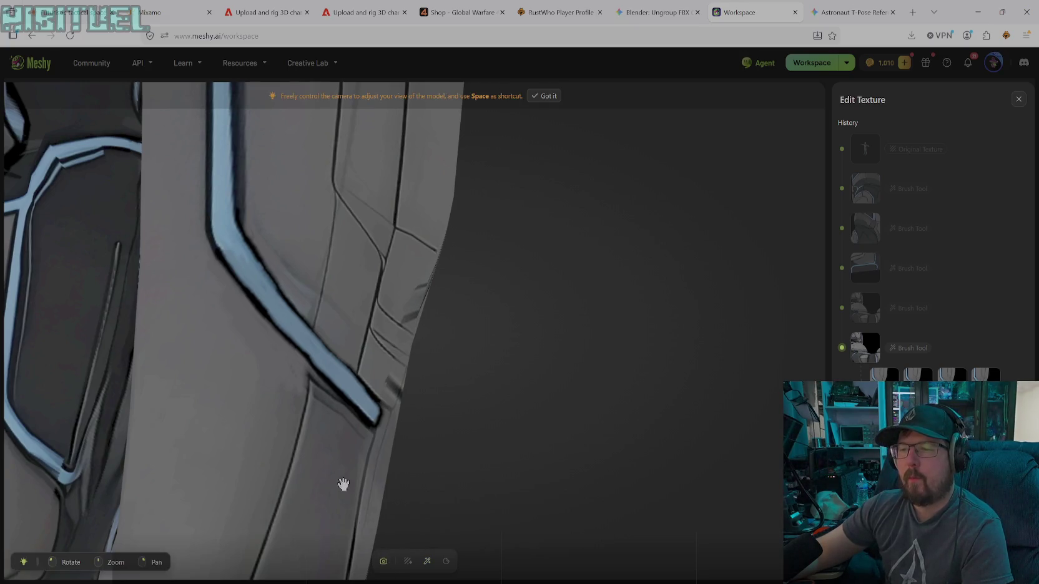
# - Turn and zoom the view to a new angle on the shin stripe
pyautogui.scroll(-3, 351, 496)
pyautogui.scroll(-3, 309, 413)
pyautogui.scroll(-2, 322, 400)
pyautogui.moveTo(416, 410)
pyautogui.mouseDown()
pyautogui.moveTo(517, 429)
pyautogui.moveTo(493, 377)
pyautogui.moveTo(452, 380)
pyautogui.moveTo(594, 394)
pyautogui.moveTo(587, 408)
pyautogui.moveTo(526, 406)
pyautogui.mouseUp()
pyautogui.scroll(3, 484, 397)
pyautogui.scroll(2, 484, 397)
pyautogui.scroll(2, 490, 389)
pyautogui.scroll(2, 510, 400)
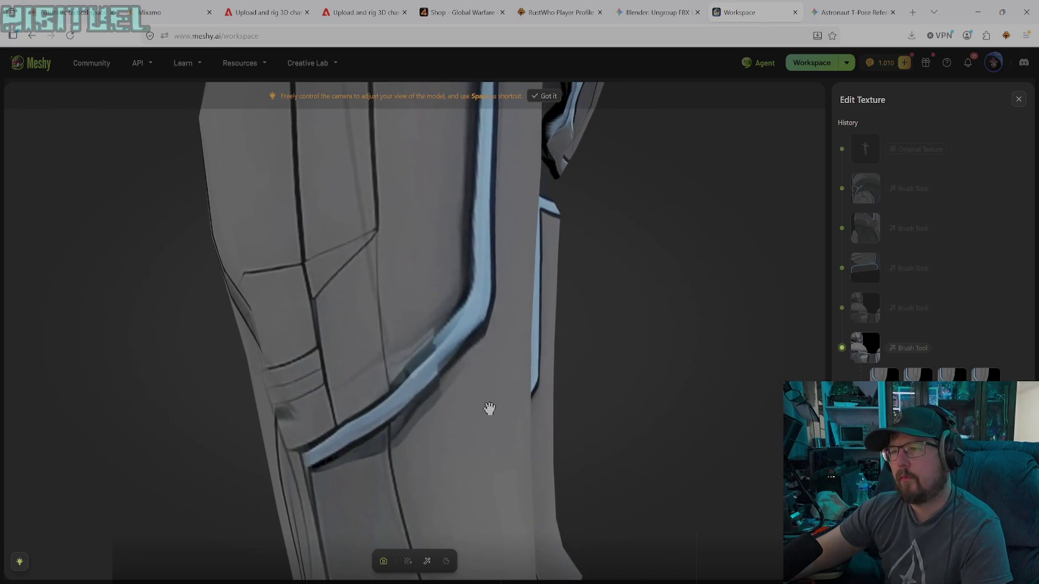
pyautogui.click(427, 562)
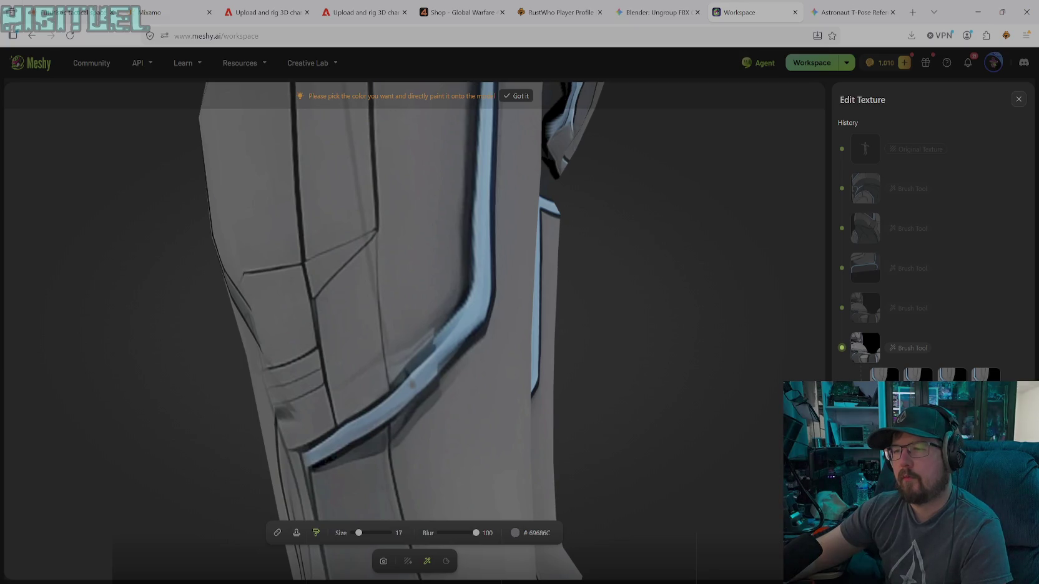
# - Sample the stripe's light blue and cover dark spots on it
pyautogui.click(516, 533)
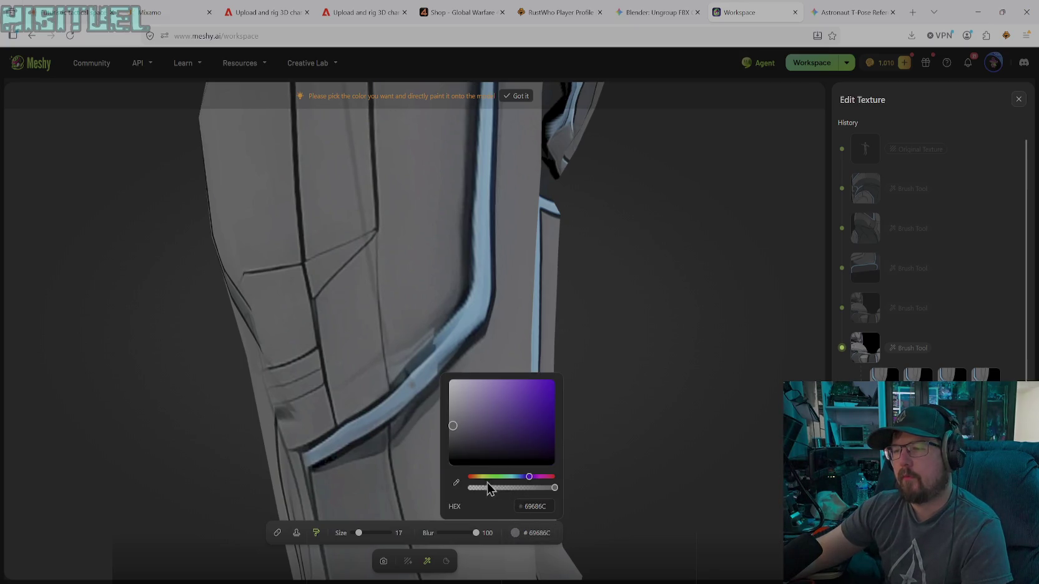
pyautogui.click(455, 482)
pyautogui.click(420, 377)
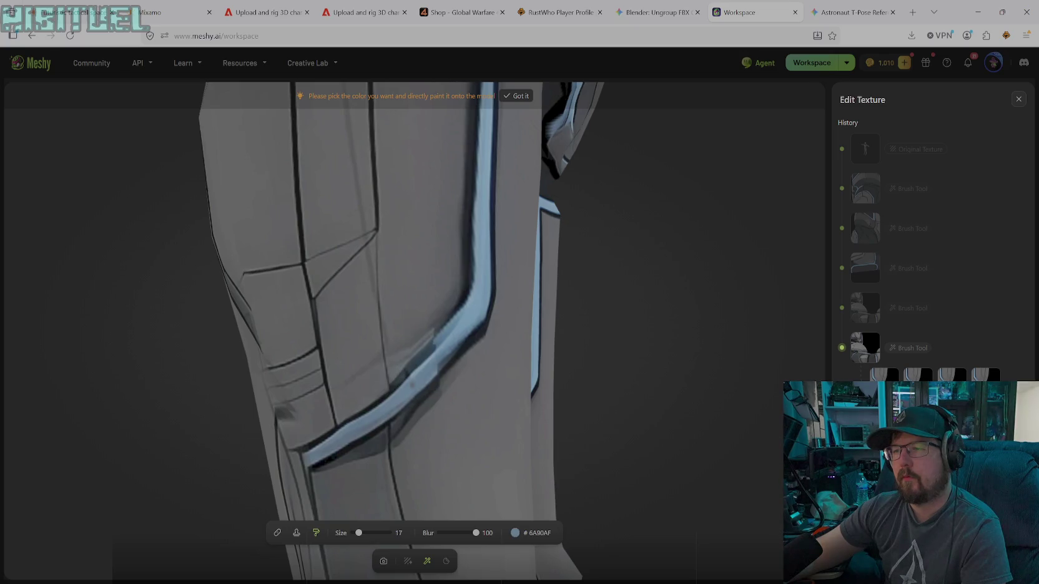
pyautogui.moveTo(446, 342); pyautogui.dragTo(465, 338)
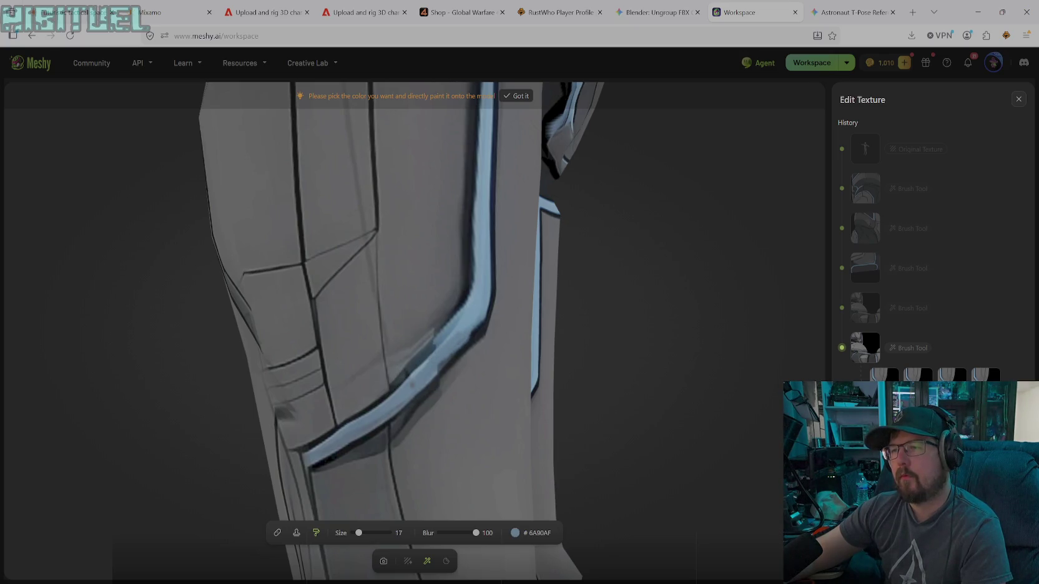
# - Sample brighter blue #85BEF2 and repaint the shin trim stripe along its length
pyautogui.click(516, 533)
pyautogui.click(456, 484)
pyautogui.click(484, 312)
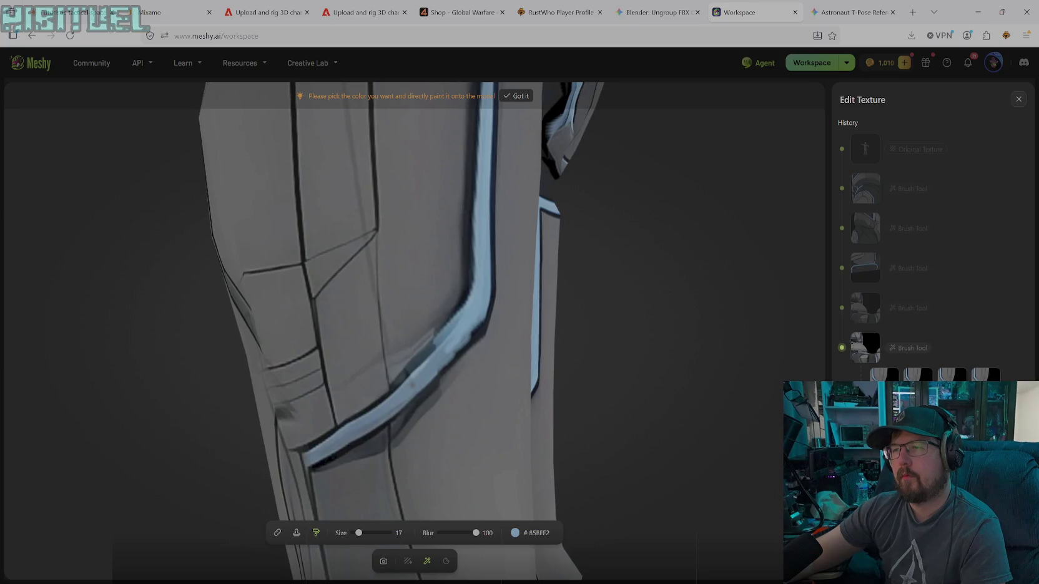
pyautogui.moveTo(462, 342); pyautogui.dragTo(331, 448)
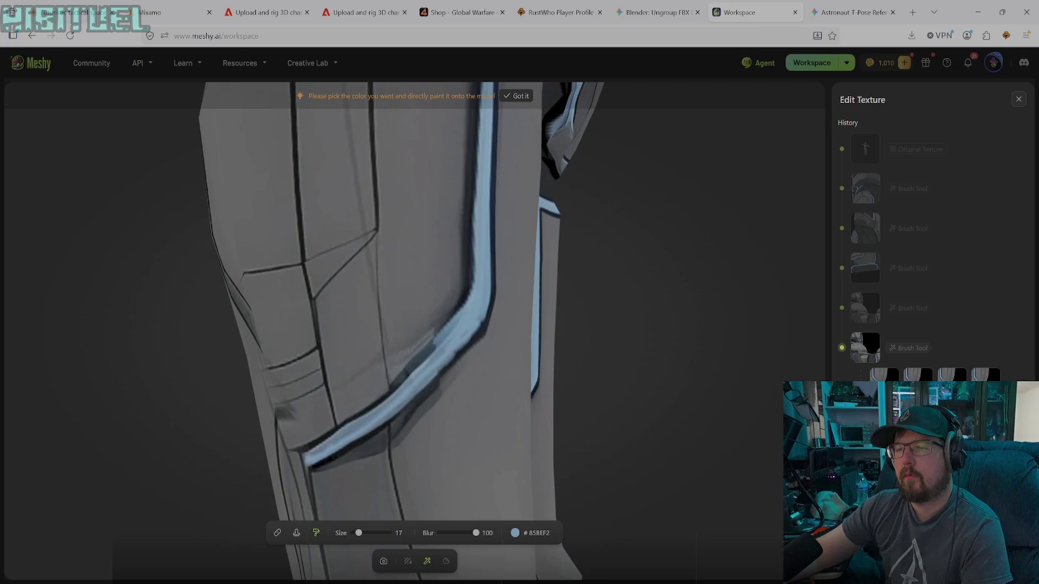
pyautogui.moveTo(396, 408)
pyautogui.mouseDown()
pyautogui.moveTo(447, 344)
pyautogui.moveTo(476, 329)
pyautogui.mouseUp()
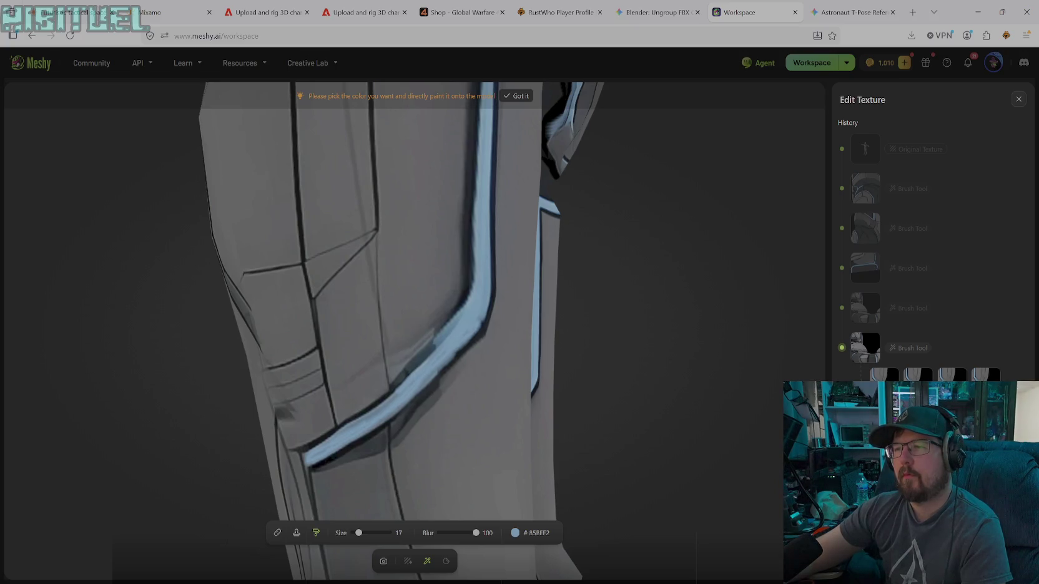
pyautogui.moveTo(403, 382); pyautogui.dragTo(383, 397)
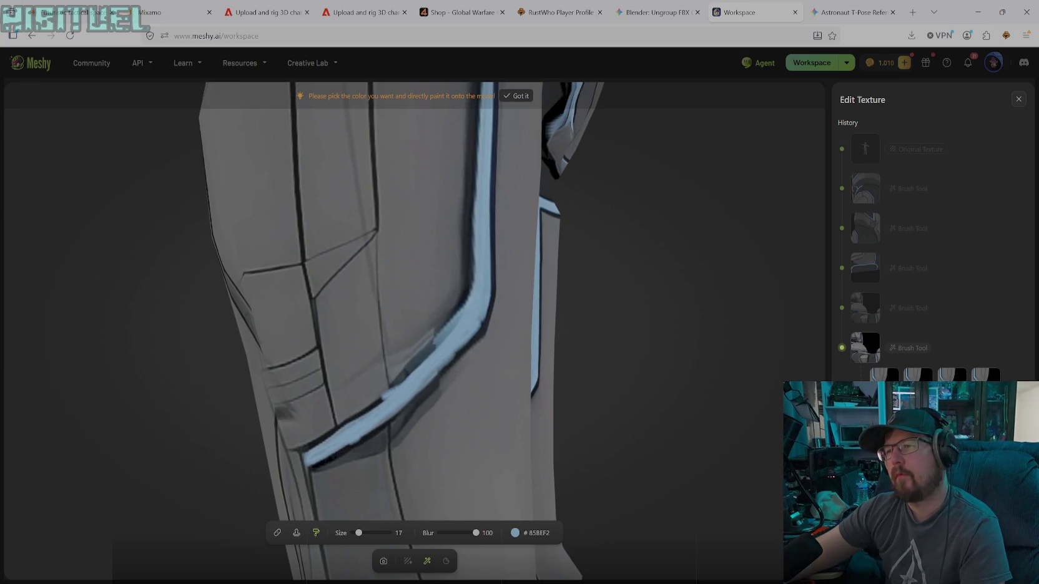
pyautogui.moveTo(478, 328); pyautogui.dragTo(442, 367)
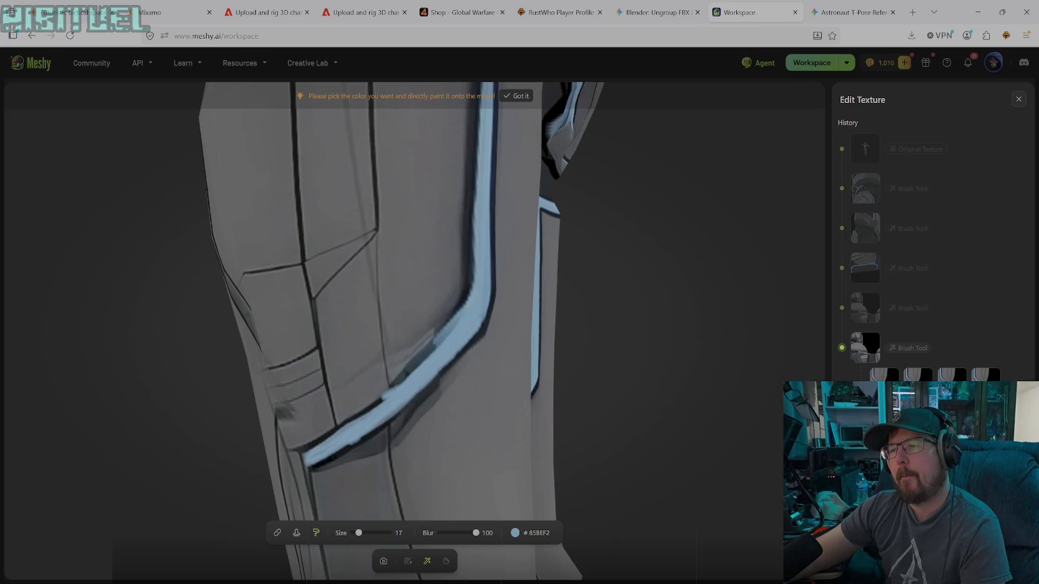
# - Switch to black #000000 and outline the stripe's left edge, undoing a stray stroke below it
pyautogui.click(515, 532)
pyautogui.moveTo(462, 460); pyautogui.dragTo(446, 467)
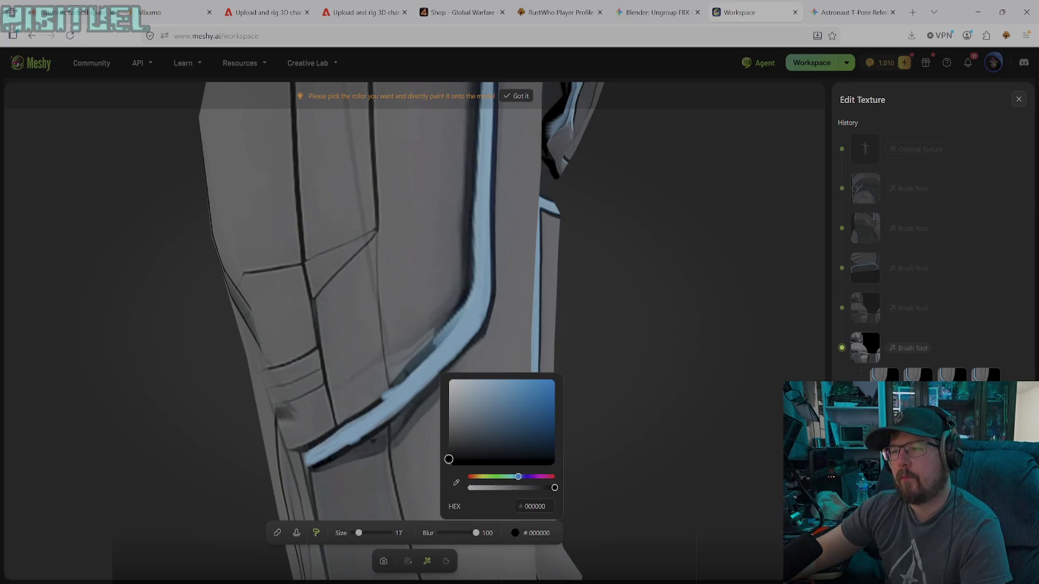
pyautogui.press('Escape')
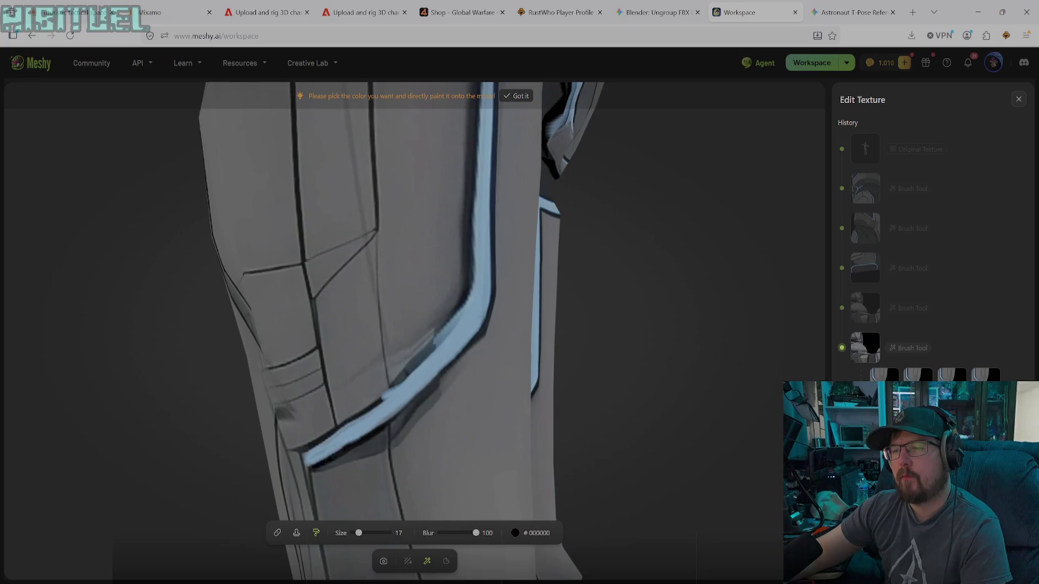
pyautogui.moveTo(403, 409); pyautogui.dragTo(465, 356)
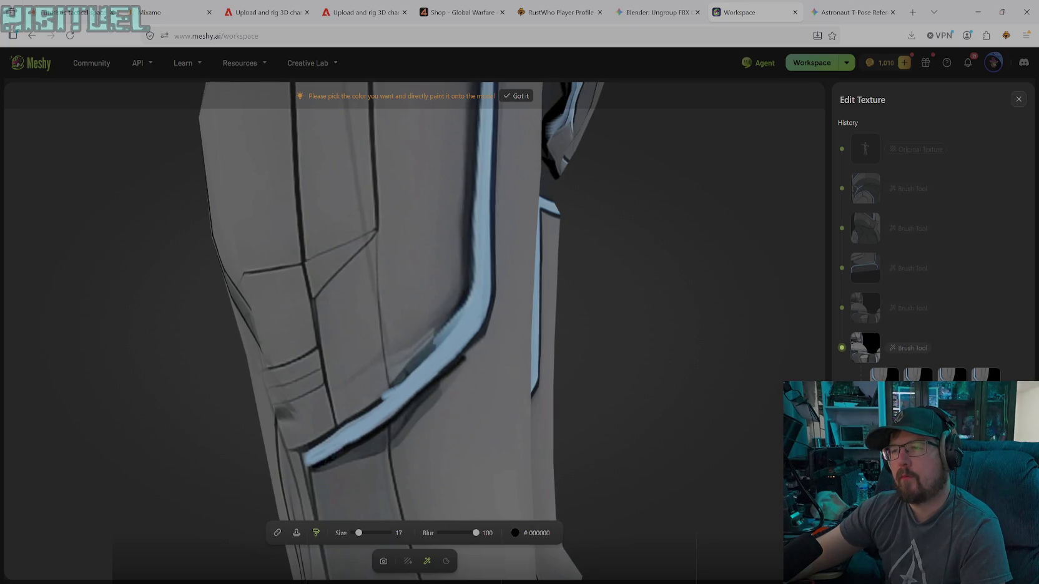
pyautogui.hotkey('ctrl', 'z')
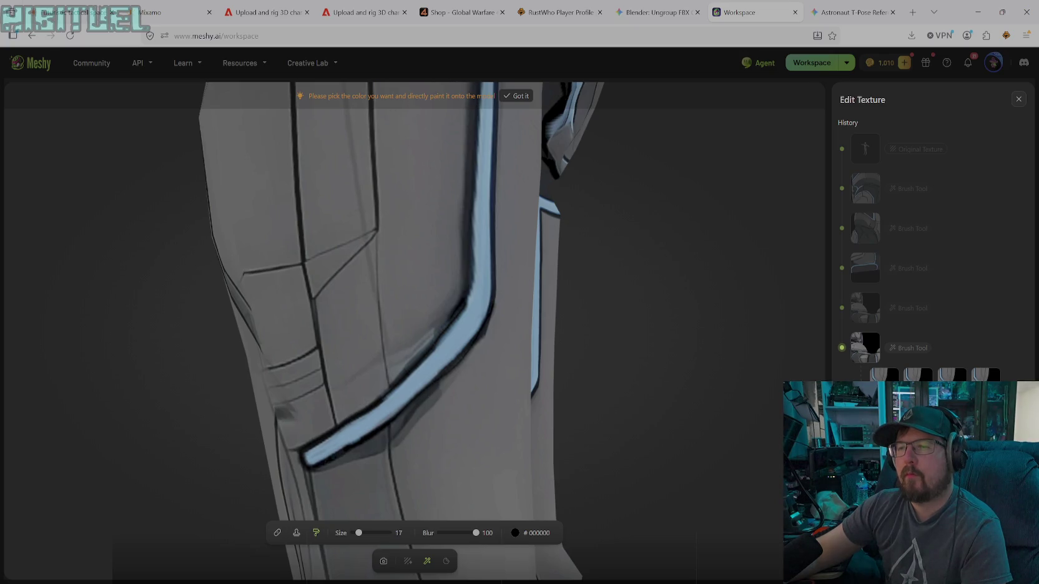
pyautogui.moveTo(466, 300); pyautogui.dragTo(389, 390)
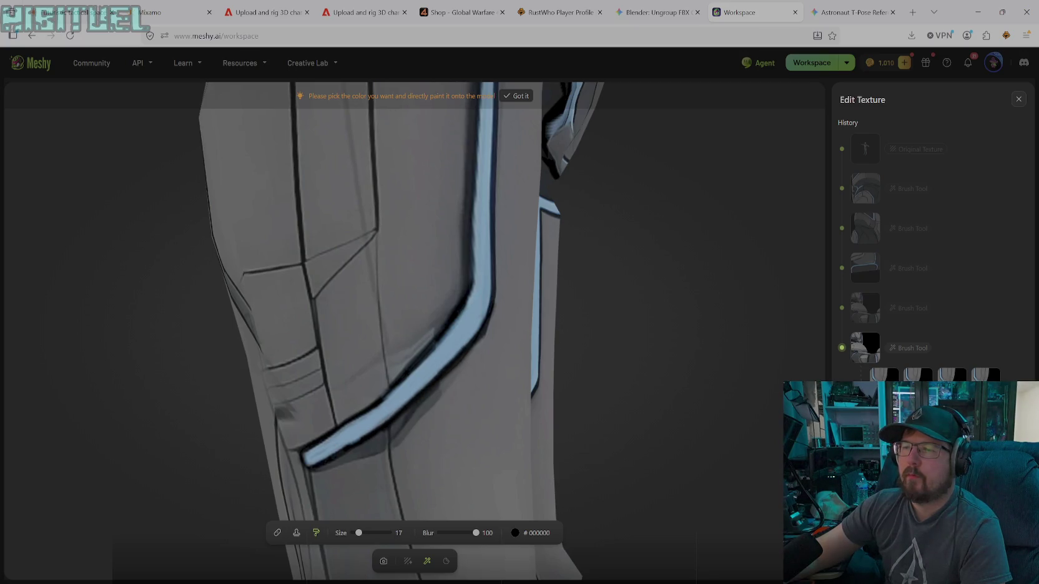
pyautogui.click(536, 533)
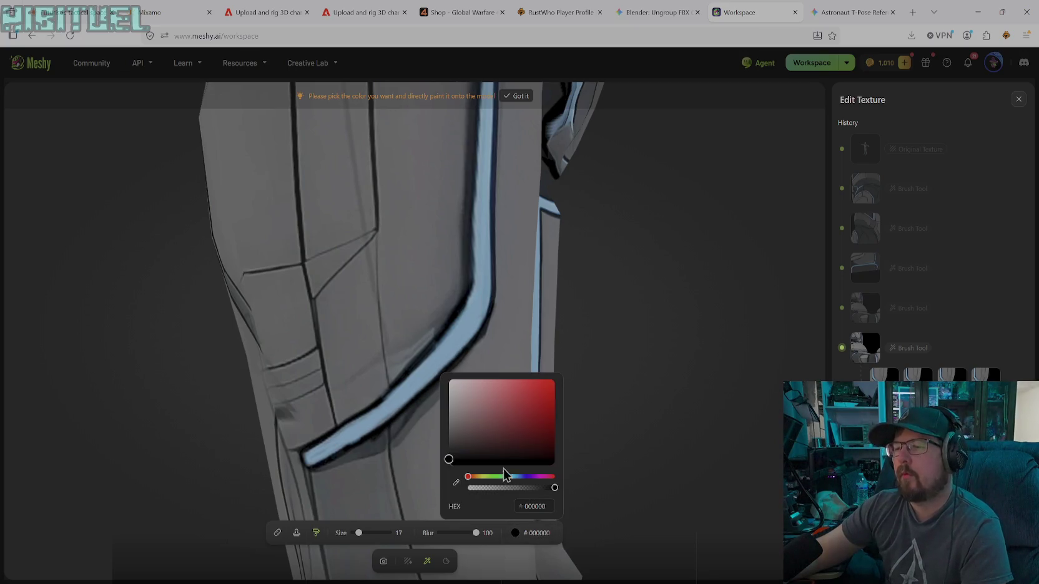
# - Sample grey #707070, enlarge the brush to size 32, and paint over the shadow under the stripe
pyautogui.click(454, 485)
pyautogui.click(447, 430)
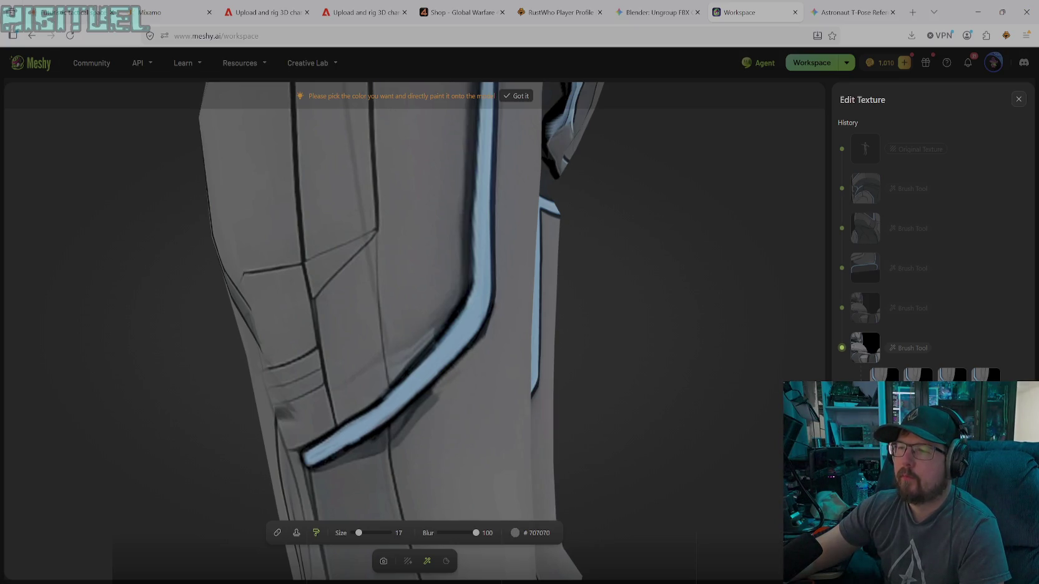
pyautogui.moveTo(425, 397)
pyautogui.mouseDown()
pyautogui.moveTo(401, 421)
pyautogui.moveTo(409, 418)
pyautogui.mouseUp()
pyautogui.moveTo(359, 533); pyautogui.dragTo(364, 532)
pyautogui.moveTo(433, 401); pyautogui.dragTo(405, 412)
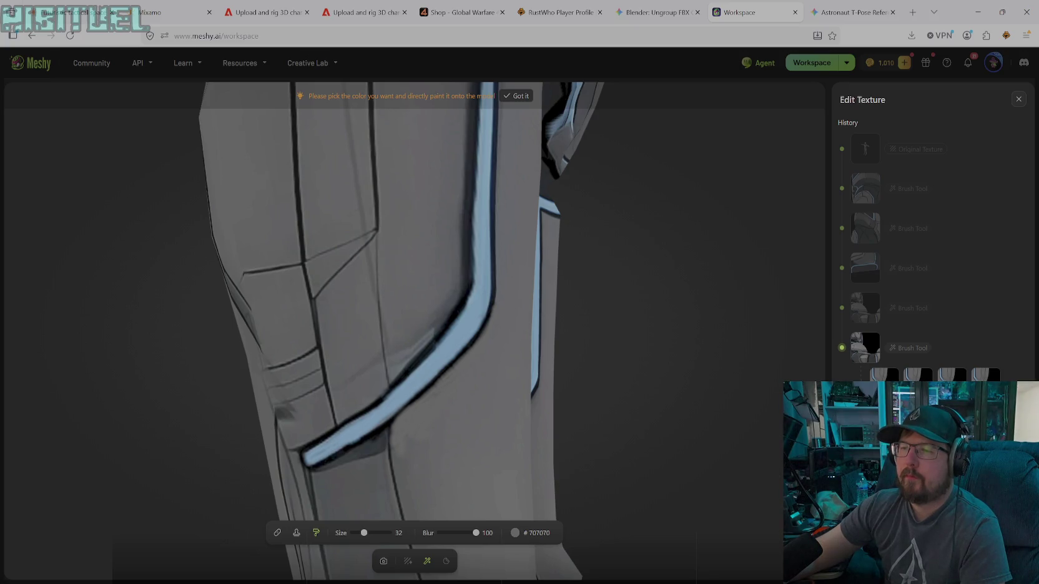
pyautogui.moveTo(346, 465)
pyautogui.mouseDown()
pyautogui.moveTo(323, 472)
pyautogui.moveTo(379, 440)
pyautogui.mouseUp()
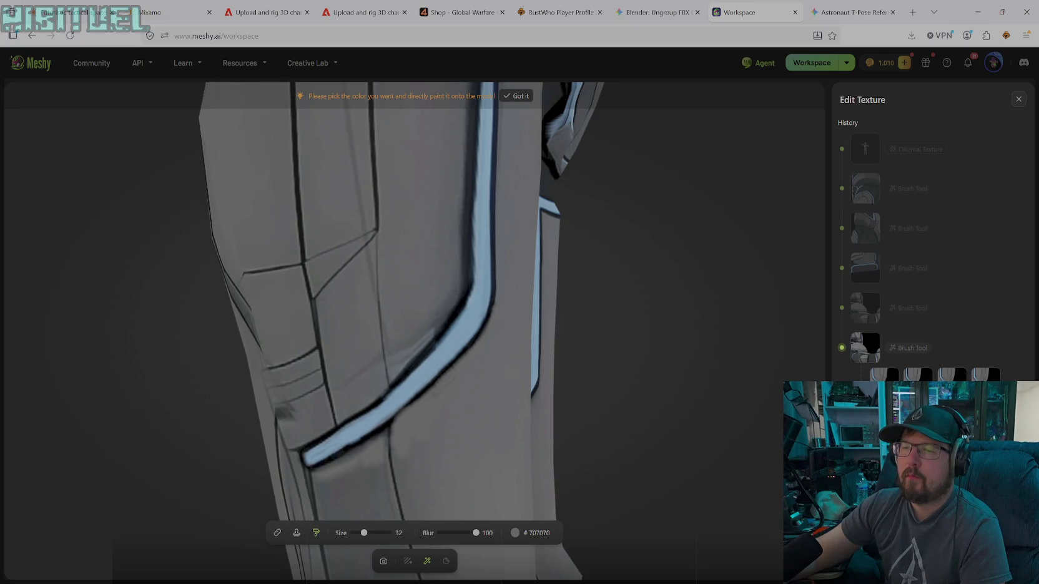
# - Lighten the dark band and small smudges beside the stripe with the grey
pyautogui.moveTo(423, 333)
pyautogui.mouseDown()
pyautogui.moveTo(457, 291)
pyautogui.moveTo(406, 373)
pyautogui.mouseUp()
pyautogui.moveTo(441, 335)
pyautogui.mouseDown()
pyautogui.moveTo(461, 261)
pyautogui.moveTo(461, 203)
pyautogui.mouseUp()
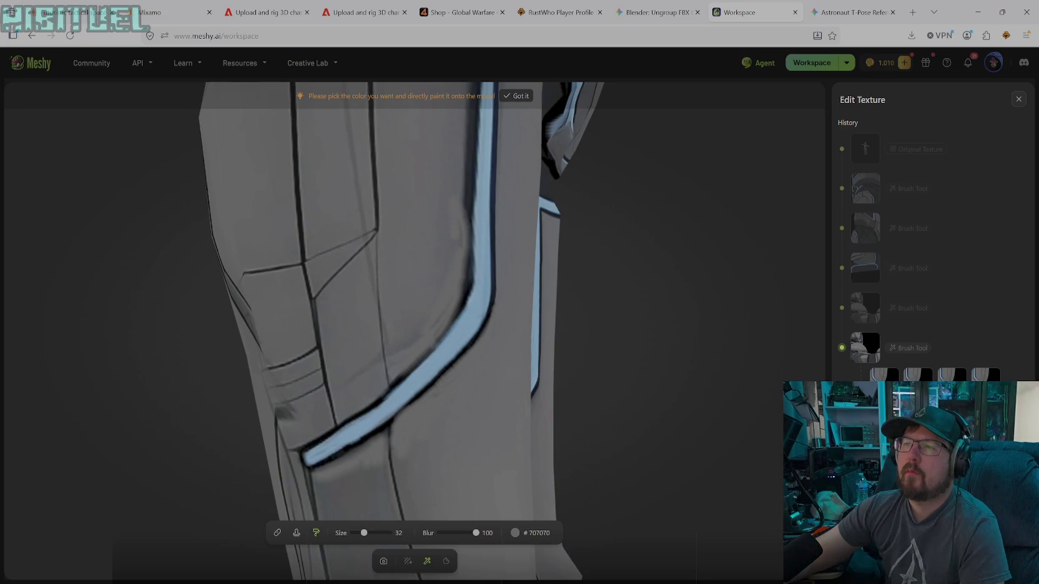
pyautogui.moveTo(437, 344); pyautogui.dragTo(461, 296)
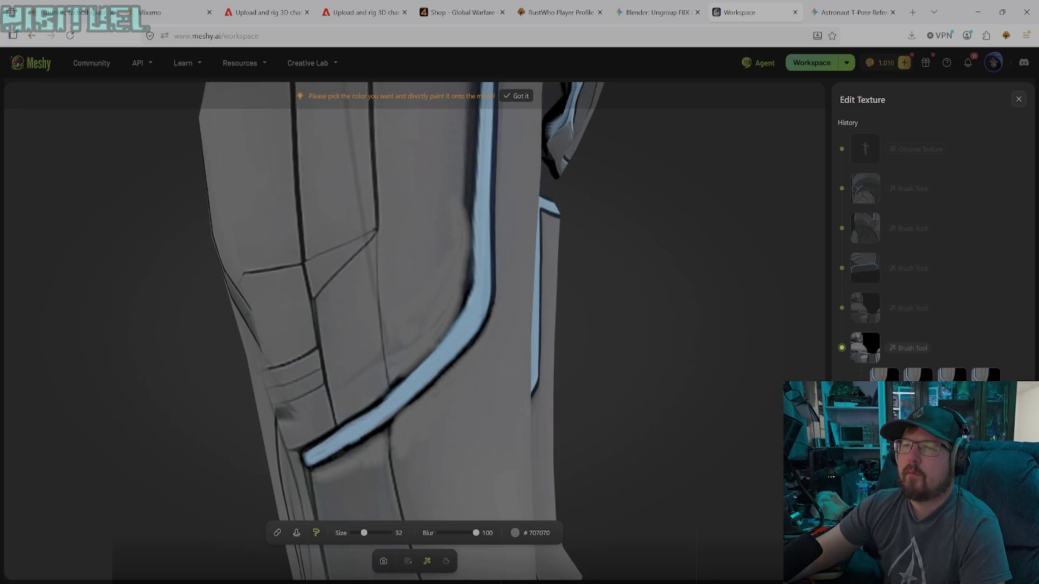
pyautogui.moveTo(407, 371); pyautogui.dragTo(397, 379)
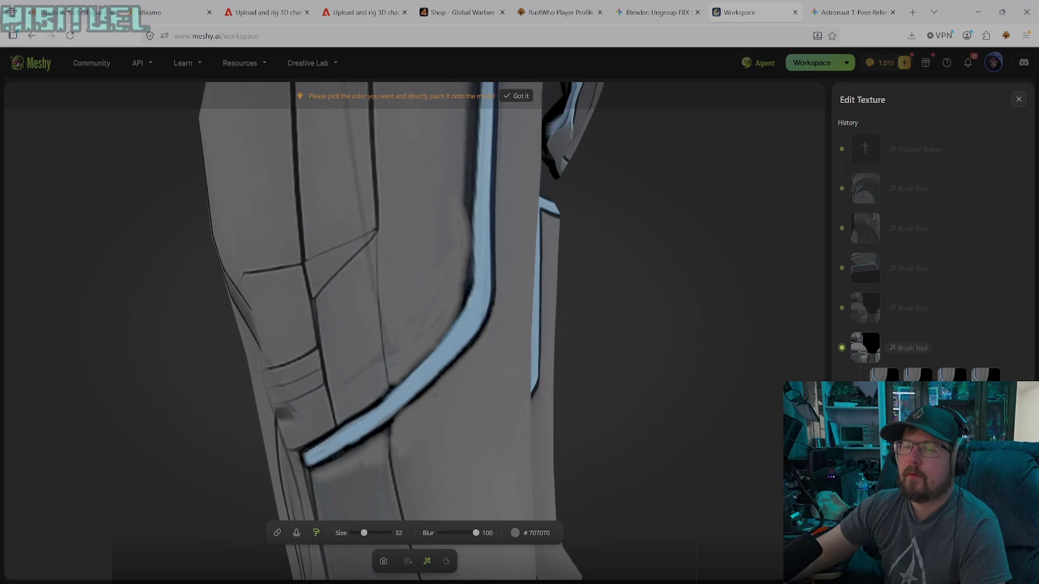
pyautogui.click(286, 416)
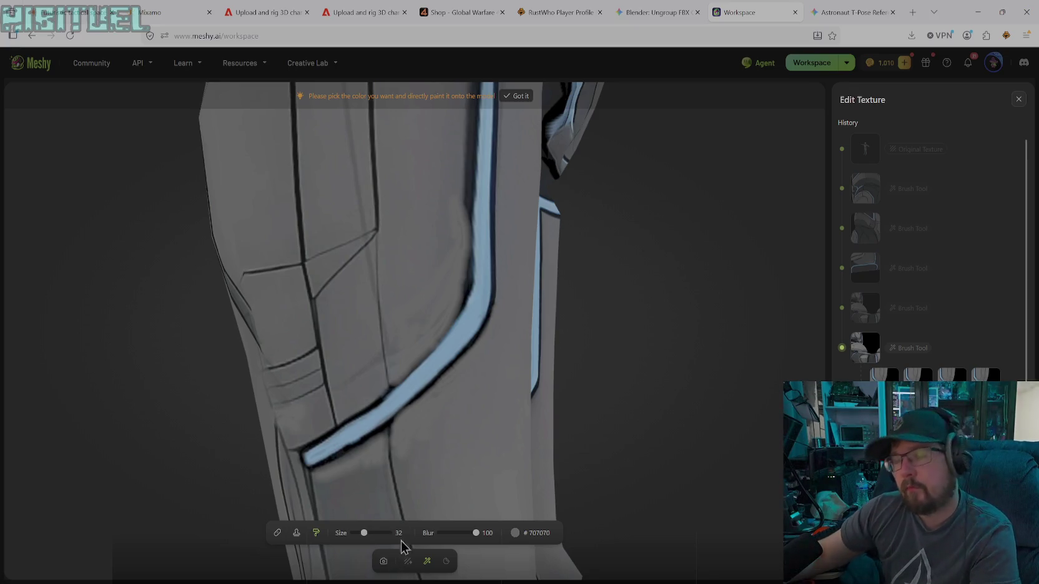
pyautogui.click(381, 560)
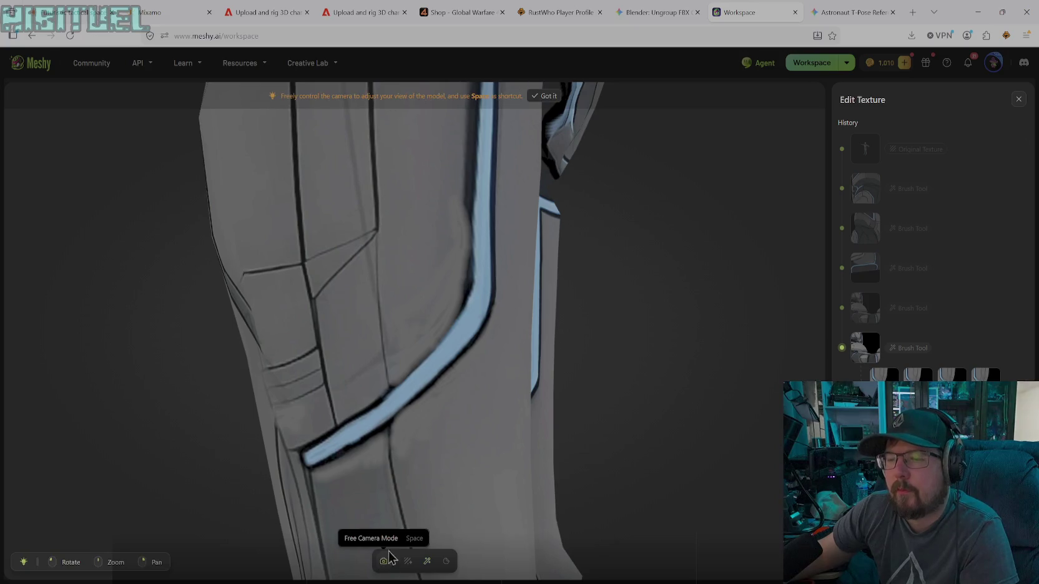
# - Pull back from the lower leg, inspect the painted legs, then orbit to the shoulder and arm
pyautogui.scroll(-3, 416, 463)
pyautogui.scroll(-3, 432, 420)
pyautogui.scroll(-2, 441, 399)
pyautogui.moveTo(465, 352)
pyautogui.mouseDown()
pyautogui.moveTo(371, 377)
pyautogui.moveTo(194, 373)
pyautogui.moveTo(334, 403)
pyautogui.moveTo(408, 389)
pyautogui.moveTo(370, 410)
pyautogui.moveTo(361, 392)
pyautogui.moveTo(415, 352)
pyautogui.moveTo(438, 364)
pyautogui.moveTo(450, 327)
pyautogui.moveTo(448, 339)
pyautogui.moveTo(627, 390)
pyautogui.moveTo(528, 398)
pyautogui.moveTo(615, 359)
pyautogui.moveTo(679, 382)
pyautogui.moveTo(705, 405)
pyautogui.mouseUp()
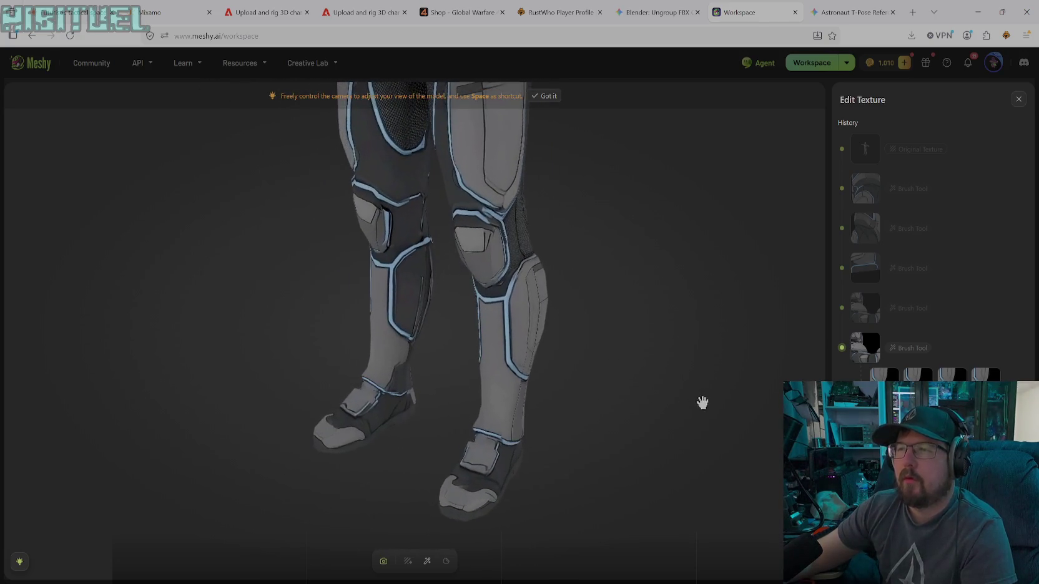
pyautogui.moveTo(495, 323)
pyautogui.mouseDown()
pyautogui.moveTo(547, 273)
pyautogui.moveTo(522, 239)
pyautogui.moveTo(491, 225)
pyautogui.moveTo(529, 345)
pyautogui.moveTo(494, 352)
pyautogui.moveTo(515, 364)
pyautogui.moveTo(493, 401)
pyautogui.moveTo(594, 403)
pyautogui.moveTo(564, 387)
pyautogui.moveTo(545, 391)
pyautogui.moveTo(555, 388)
pyautogui.moveTo(535, 364)
pyautogui.moveTo(487, 382)
pyautogui.moveTo(494, 364)
pyautogui.moveTo(542, 387)
pyautogui.moveTo(555, 345)
pyautogui.moveTo(501, 475)
pyautogui.moveTo(494, 380)
pyautogui.moveTo(412, 400)
pyautogui.moveTo(322, 403)
pyautogui.moveTo(450, 393)
pyautogui.moveTo(425, 390)
pyautogui.moveTo(440, 346)
pyautogui.moveTo(337, 353)
pyautogui.moveTo(267, 376)
pyautogui.moveTo(248, 399)
pyautogui.moveTo(266, 408)
pyautogui.moveTo(310, 382)
pyautogui.moveTo(409, 366)
pyautogui.moveTo(419, 353)
pyautogui.moveTo(369, 298)
pyautogui.moveTo(410, 341)
pyautogui.moveTo(373, 353)
pyautogui.mouseUp()
pyautogui.scroll(2, 488, 399)
pyautogui.scroll(-2, 555, 388)
pyautogui.scroll(2, 495, 394)
pyautogui.scroll(1, 495, 394)
pyautogui.scroll(1, 321, 403)
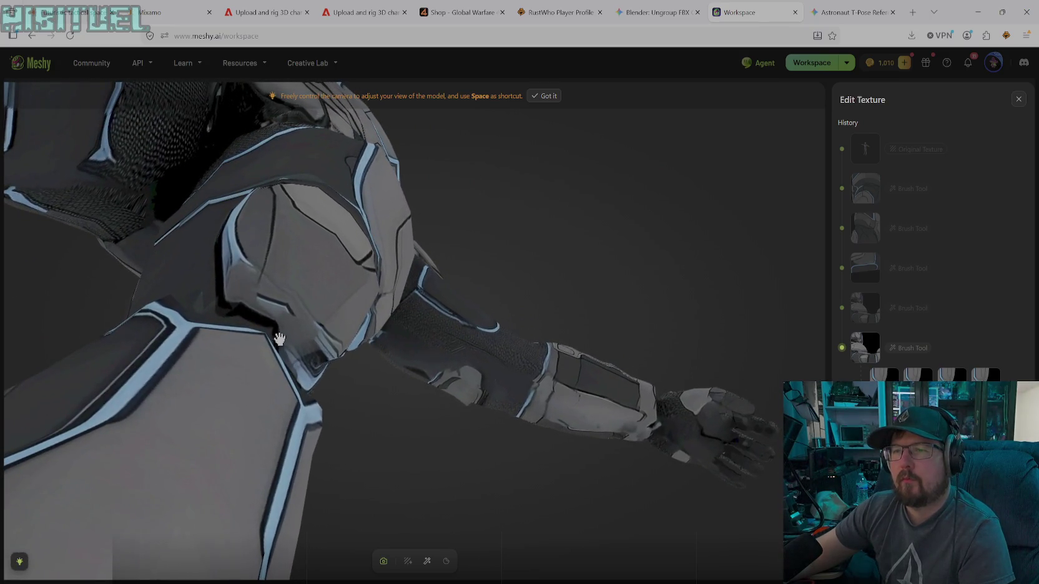
pyautogui.moveTo(259, 292)
pyautogui.mouseDown()
pyautogui.moveTo(285, 313)
pyautogui.moveTo(275, 335)
pyautogui.mouseUp()
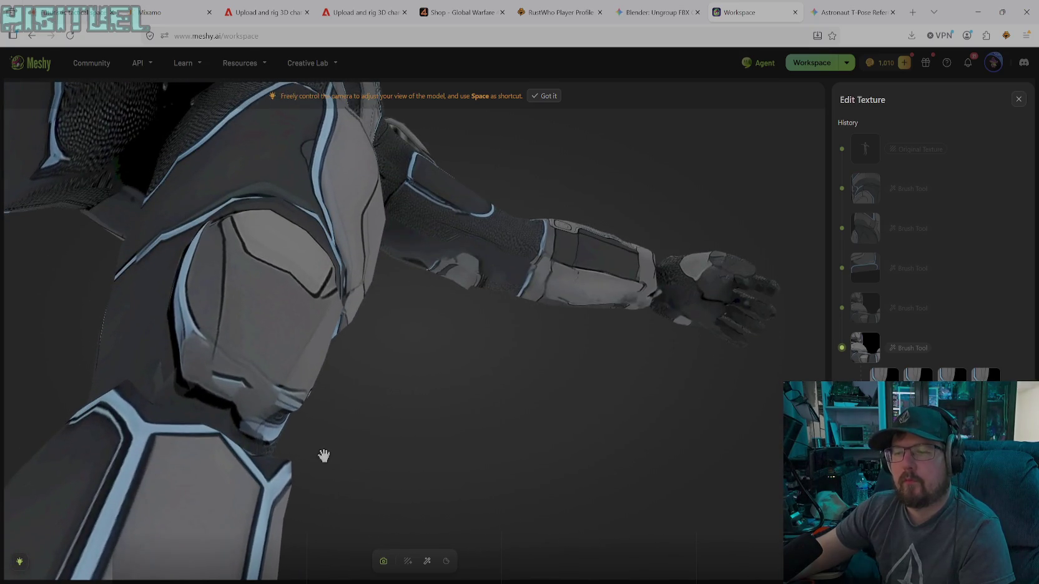
pyautogui.click(427, 561)
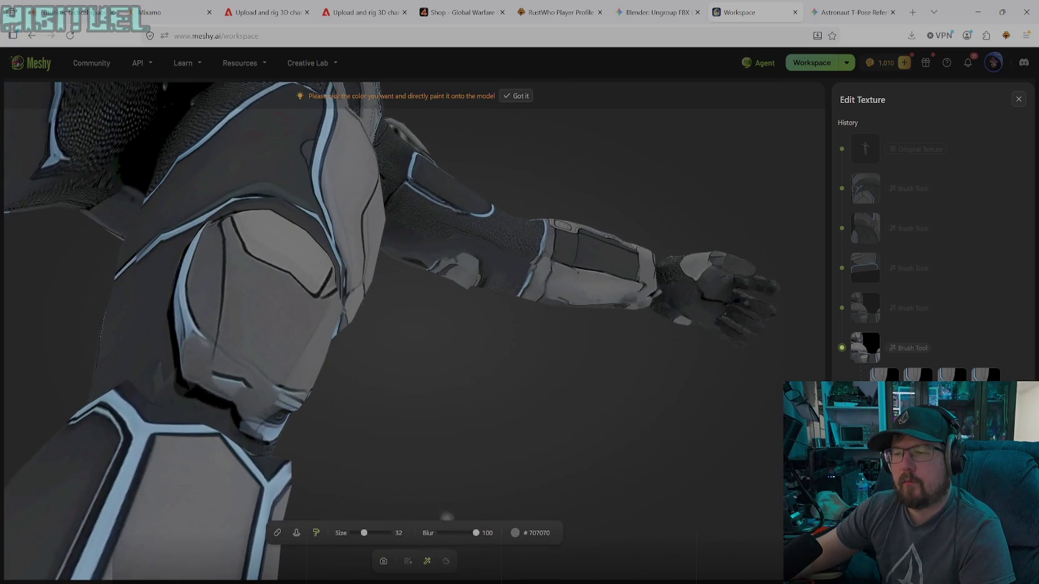
# - Sample trim blue #7CA3CC and paint a light-blue band across the helmet's chin
pyautogui.click(516, 533)
pyautogui.click(456, 482)
pyautogui.click(274, 431)
pyautogui.moveTo(262, 431)
pyautogui.mouseDown()
pyautogui.moveTo(179, 369)
pyautogui.moveTo(176, 337)
pyautogui.moveTo(193, 384)
pyautogui.moveTo(225, 415)
pyautogui.moveTo(264, 423)
pyautogui.moveTo(246, 430)
pyautogui.mouseUp()
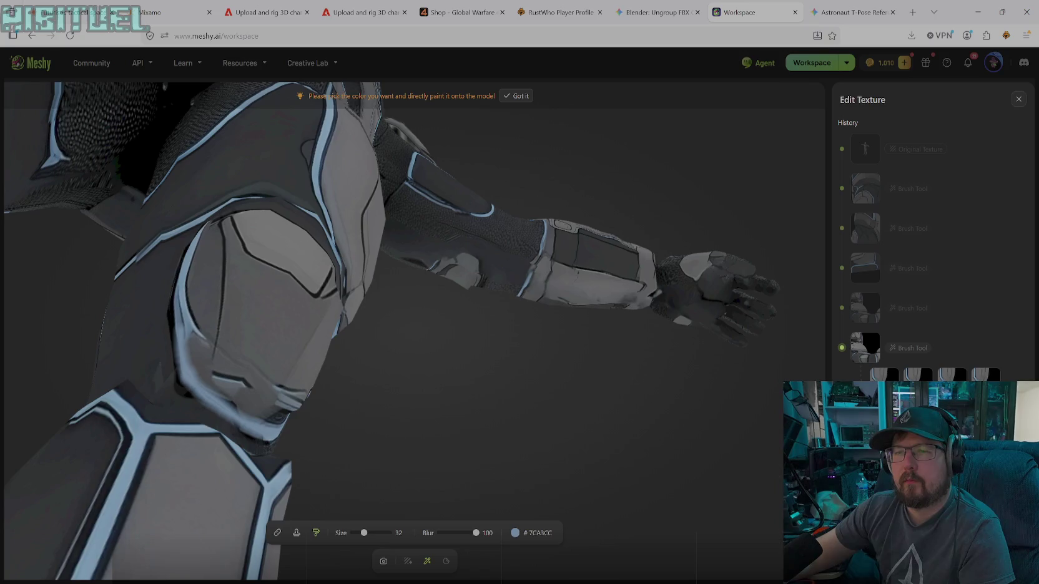
pyautogui.moveTo(190, 325)
pyautogui.mouseDown()
pyautogui.moveTo(247, 383)
pyautogui.moveTo(296, 409)
pyautogui.mouseUp()
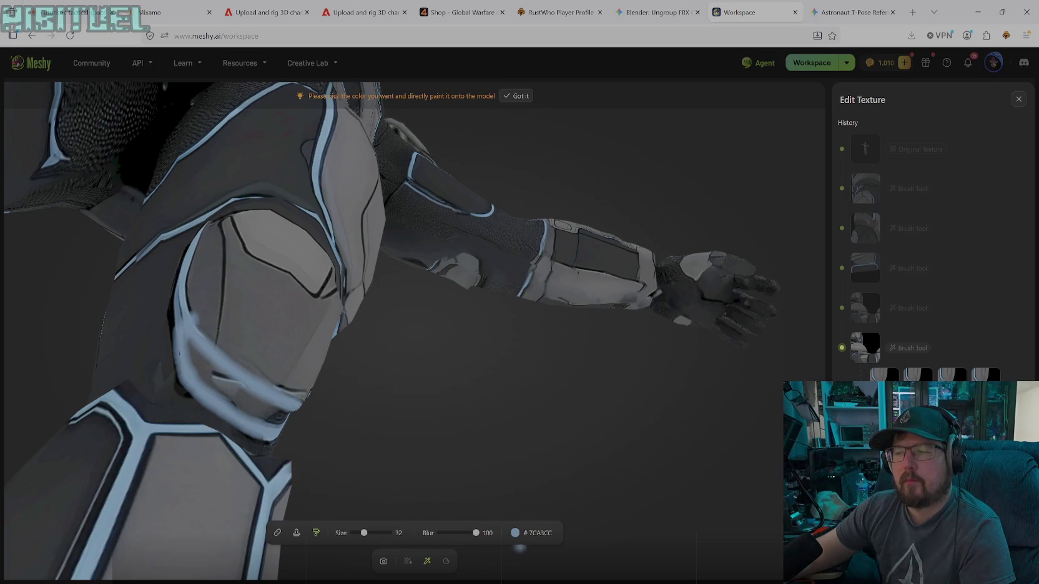
# - Outline beneath the chin band in black #000000 and shrink the brush to size 7
pyautogui.click(516, 533)
pyautogui.moveTo(461, 446); pyautogui.dragTo(413, 481)
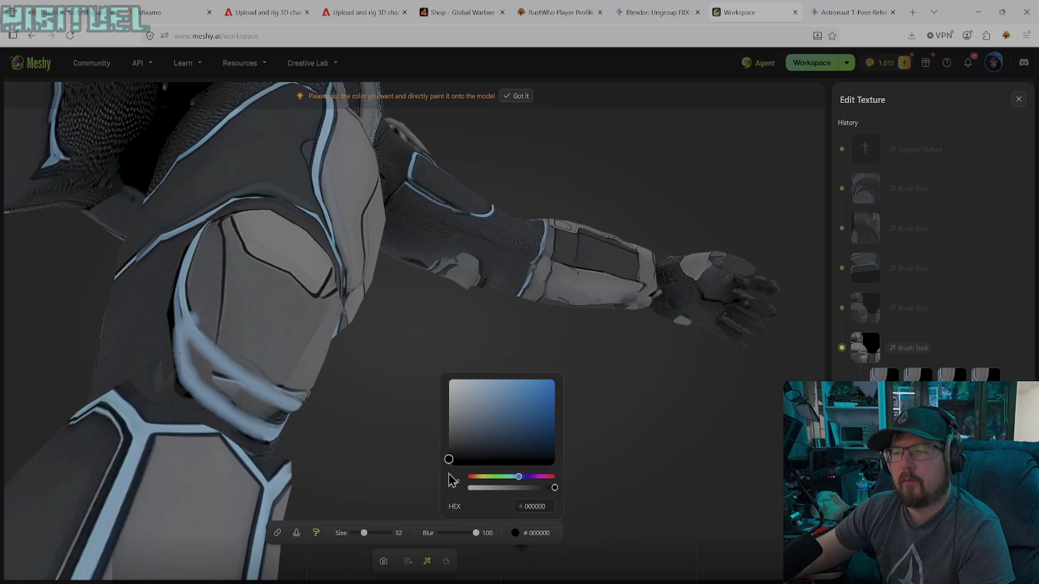
pyautogui.moveTo(241, 412)
pyautogui.mouseDown()
pyautogui.moveTo(184, 344)
pyautogui.moveTo(274, 421)
pyautogui.moveTo(224, 398)
pyautogui.moveTo(189, 361)
pyautogui.mouseUp()
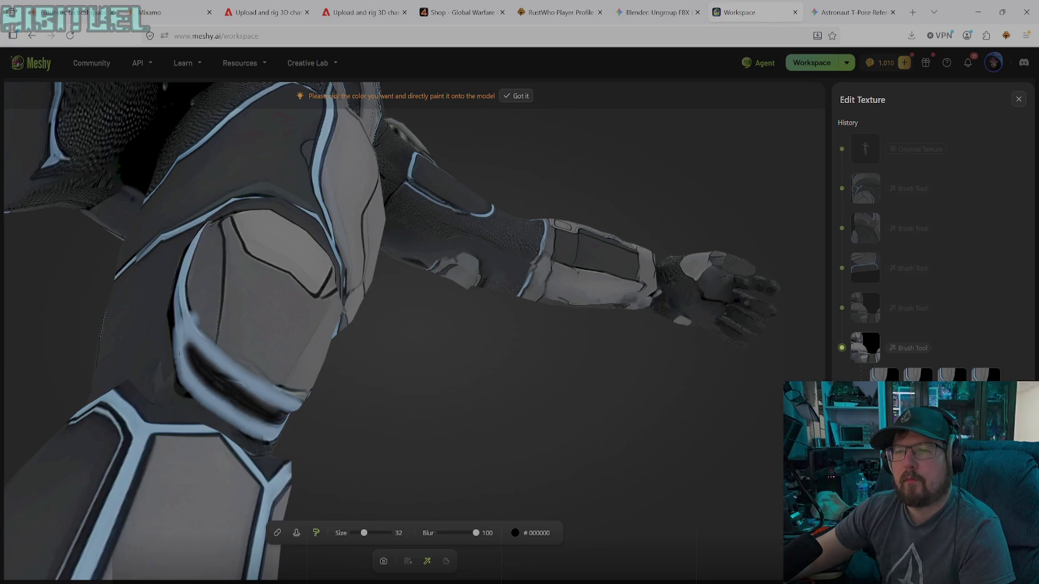
pyautogui.moveTo(262, 401); pyautogui.dragTo(247, 393)
pyautogui.moveTo(363, 533); pyautogui.dragTo(355, 535)
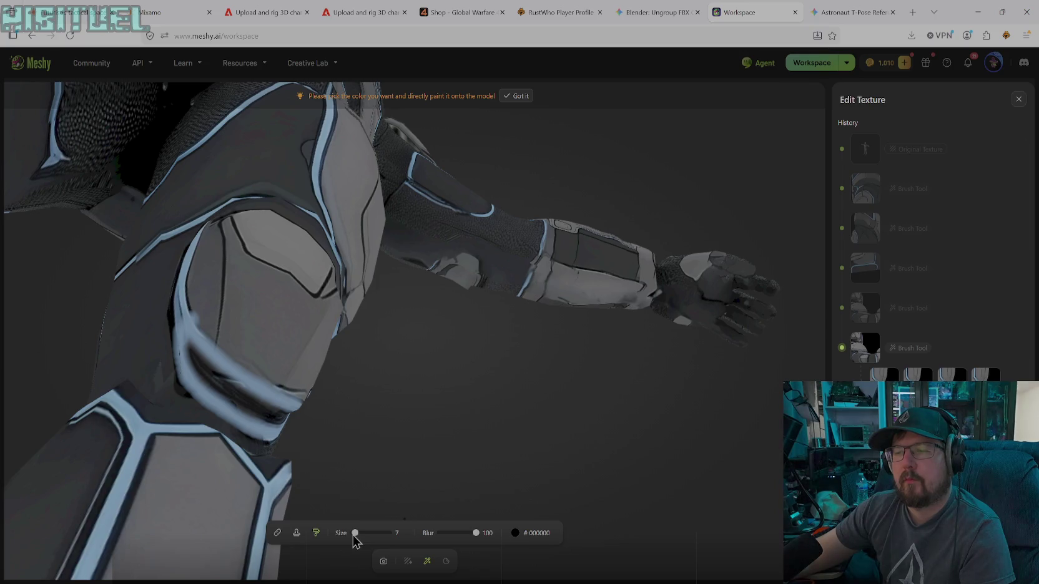
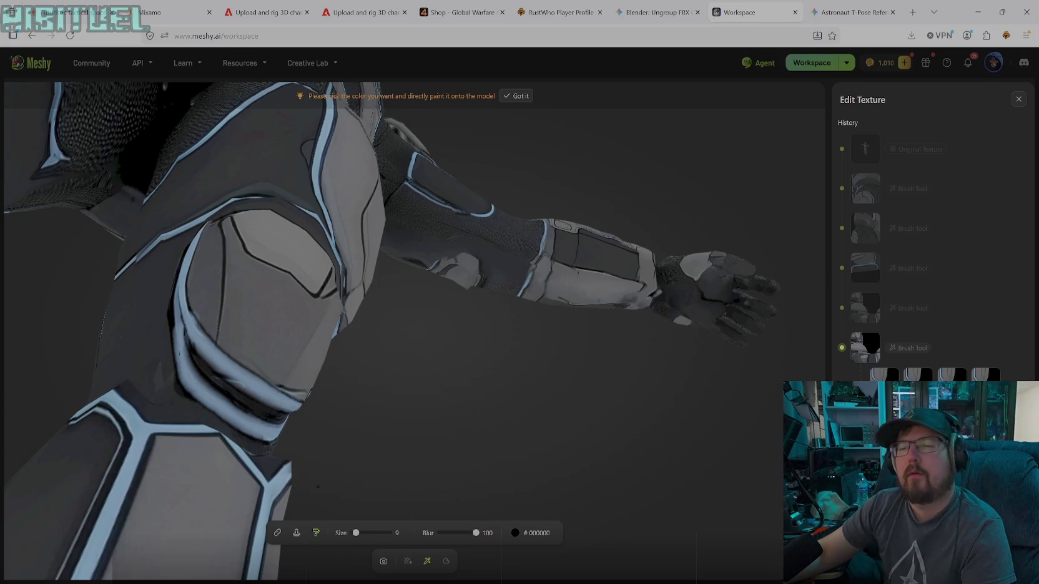
# - Switch to free camera, then rotate and zoom in close on the character's knee pad
pyautogui.click(384, 560)
pyautogui.moveTo(373, 467)
pyautogui.mouseDown()
pyautogui.moveTo(317, 446)
pyautogui.moveTo(452, 392)
pyautogui.moveTo(408, 483)
pyautogui.moveTo(598, 432)
pyautogui.moveTo(679, 422)
pyautogui.moveTo(737, 452)
pyautogui.moveTo(732, 477)
pyautogui.moveTo(681, 442)
pyautogui.moveTo(649, 498)
pyautogui.moveTo(659, 498)
pyautogui.moveTo(665, 371)
pyautogui.moveTo(633, 477)
pyautogui.moveTo(563, 471)
pyautogui.mouseUp()
pyautogui.scroll(-2, 510, 410)
pyautogui.scroll(-2, 510, 410)
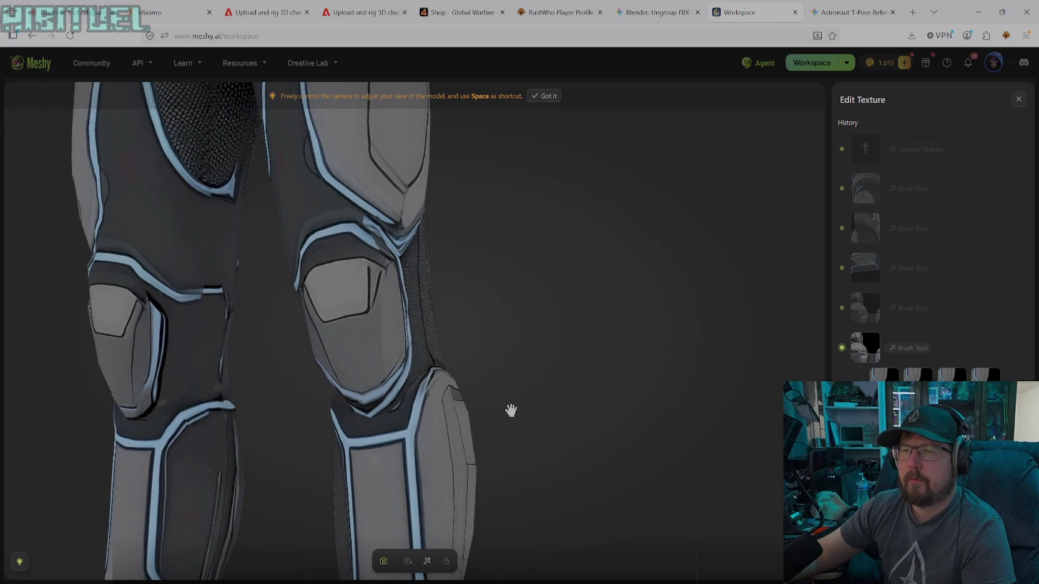
pyautogui.scroll(4, 500, 410)
pyautogui.moveTo(501, 409)
pyautogui.mouseDown()
pyautogui.moveTo(387, 437)
pyautogui.moveTo(475, 383)
pyautogui.moveTo(418, 485)
pyautogui.moveTo(538, 408)
pyautogui.mouseUp()
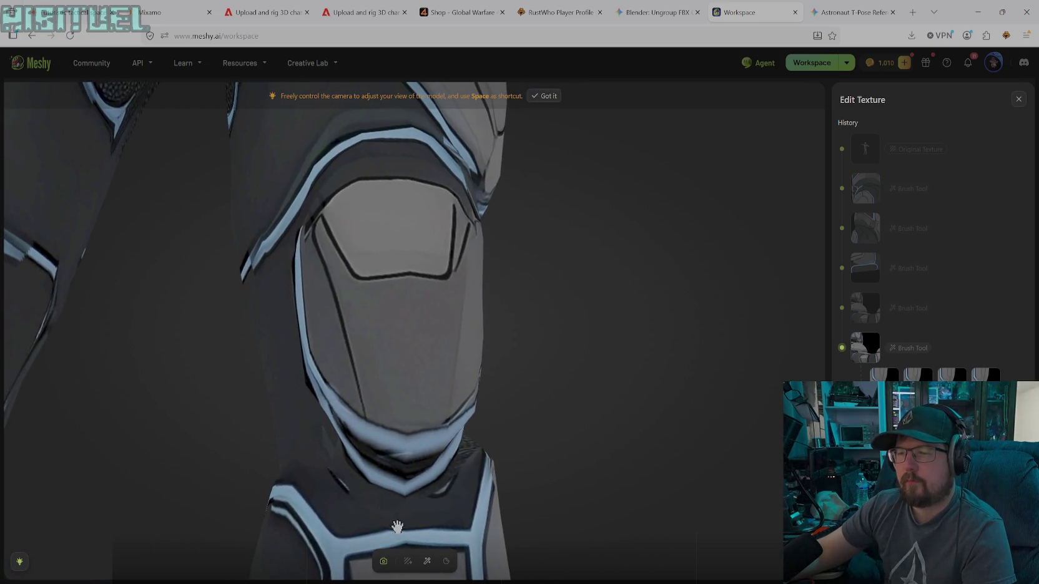
# - With the brush, sample dark grey #262A2E from the armor and set size 30
pyautogui.click(429, 561)
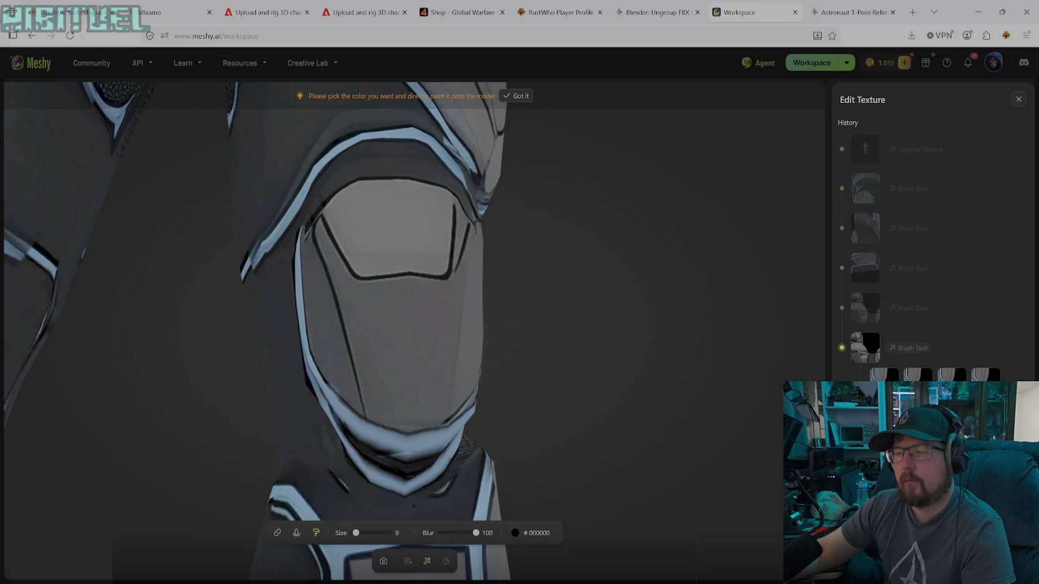
pyautogui.click(515, 532)
pyautogui.click(456, 482)
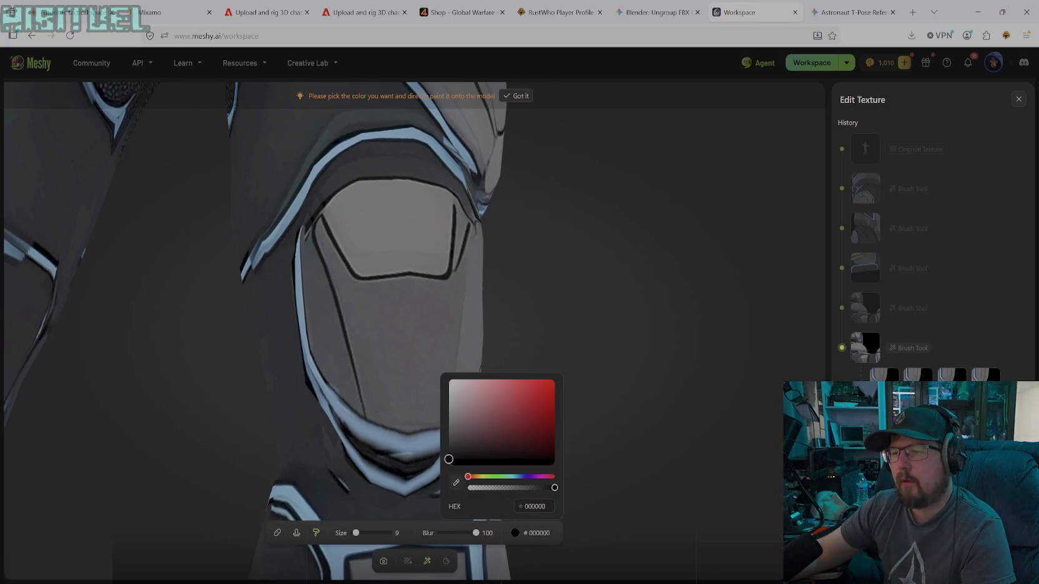
pyautogui.click(374, 502)
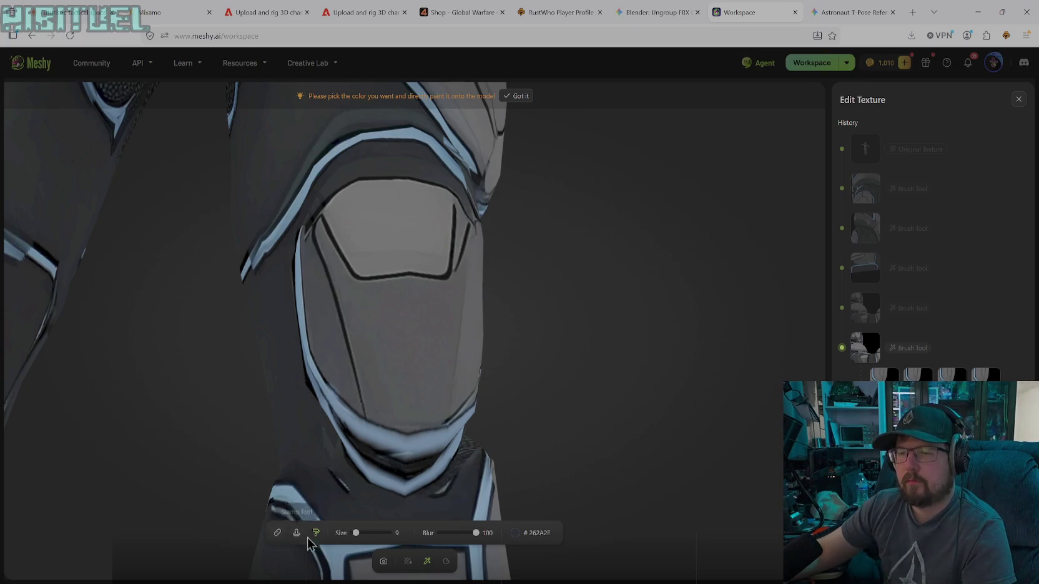
pyautogui.moveTo(362, 534); pyautogui.dragTo(363, 533)
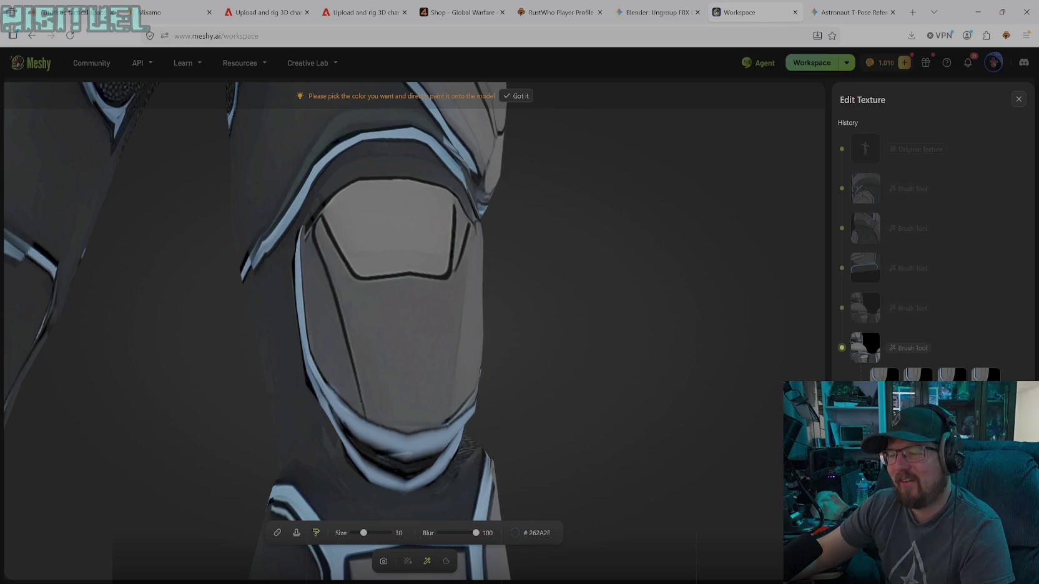
# - Change the paint to black, shrink the brush to size 9, and sample near-black #080808
pyautogui.click(515, 533)
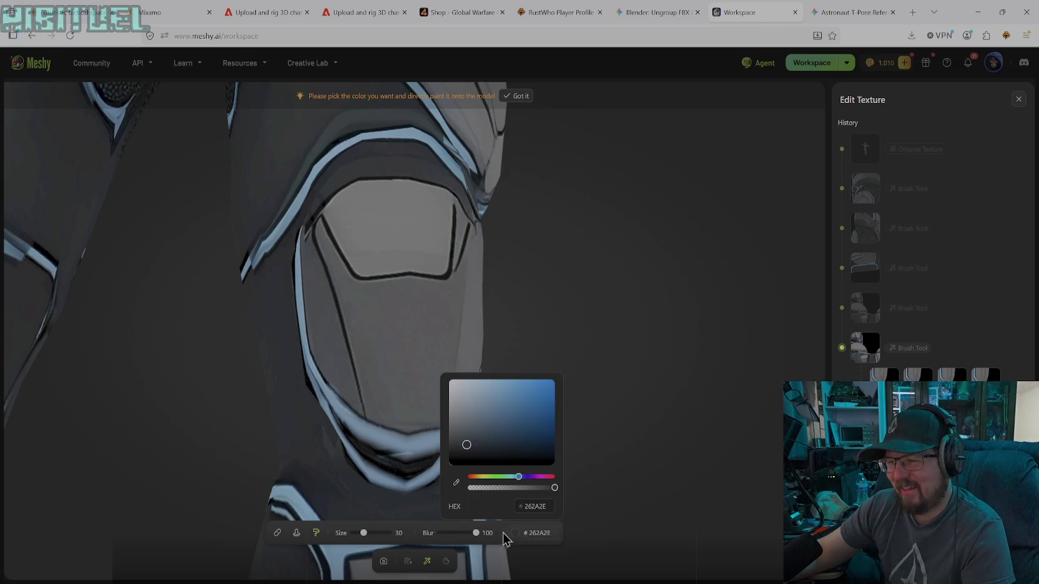
pyautogui.click(453, 462)
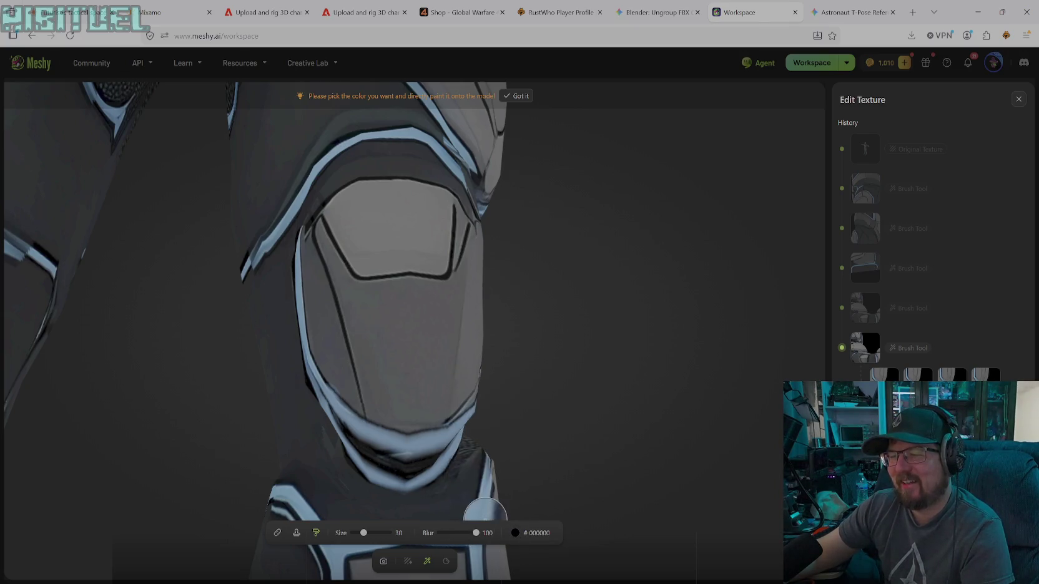
pyautogui.moveTo(363, 533); pyautogui.dragTo(360, 533)
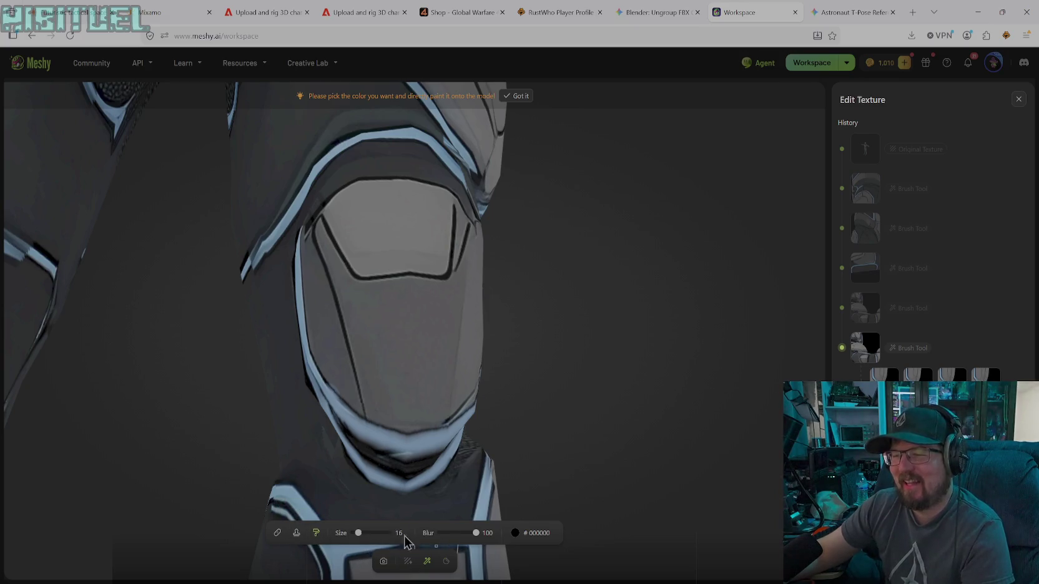
pyautogui.moveTo(360, 532); pyautogui.dragTo(355, 533)
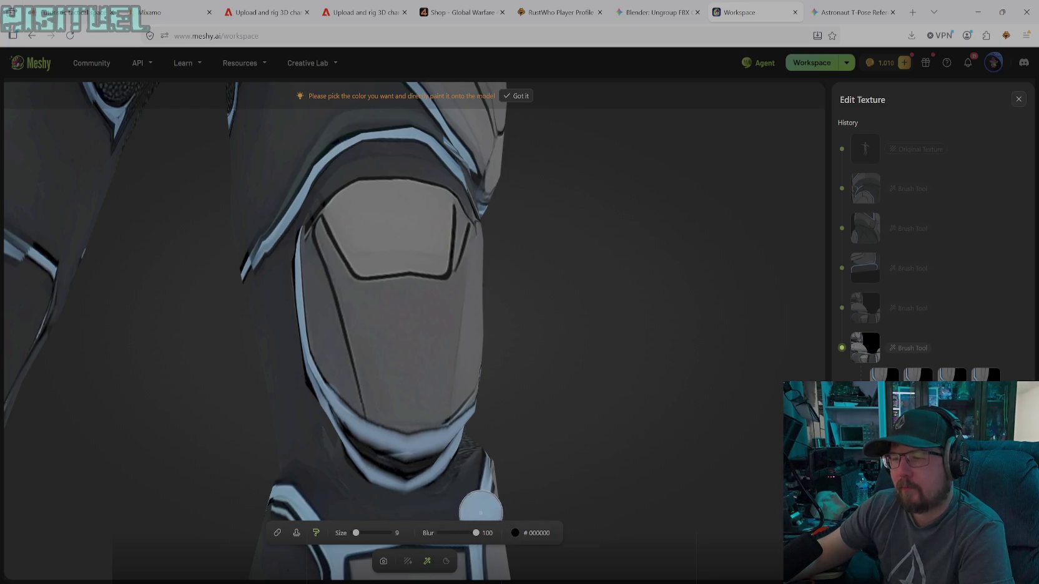
pyautogui.click(395, 471)
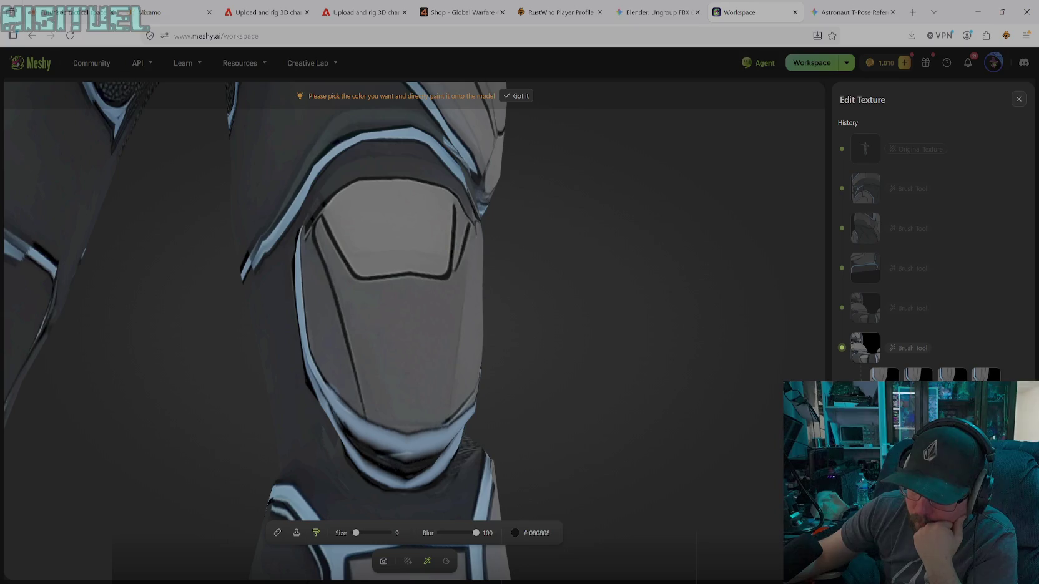
# - Sample dark grey #22262A from the armor and turn the view up along the leg
pyautogui.click(524, 533)
pyautogui.click(456, 482)
pyautogui.click(448, 494)
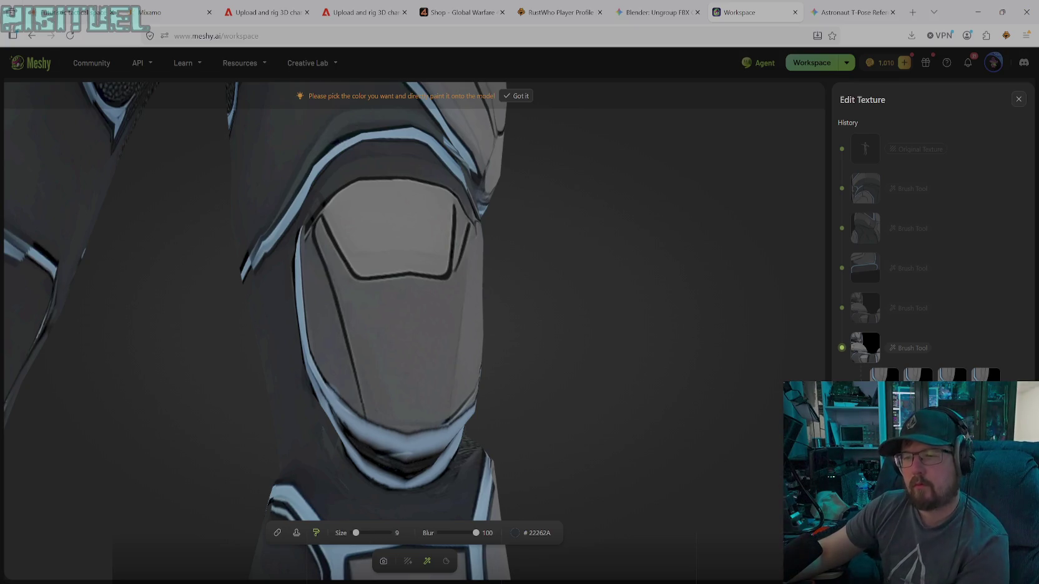
pyautogui.click(383, 561)
pyautogui.moveTo(394, 528)
pyautogui.mouseDown()
pyautogui.moveTo(358, 345)
pyautogui.moveTo(301, 364)
pyautogui.moveTo(475, 336)
pyautogui.moveTo(563, 303)
pyautogui.moveTo(577, 243)
pyautogui.moveTo(491, 343)
pyautogui.moveTo(448, 417)
pyautogui.moveTo(486, 475)
pyautogui.mouseUp()
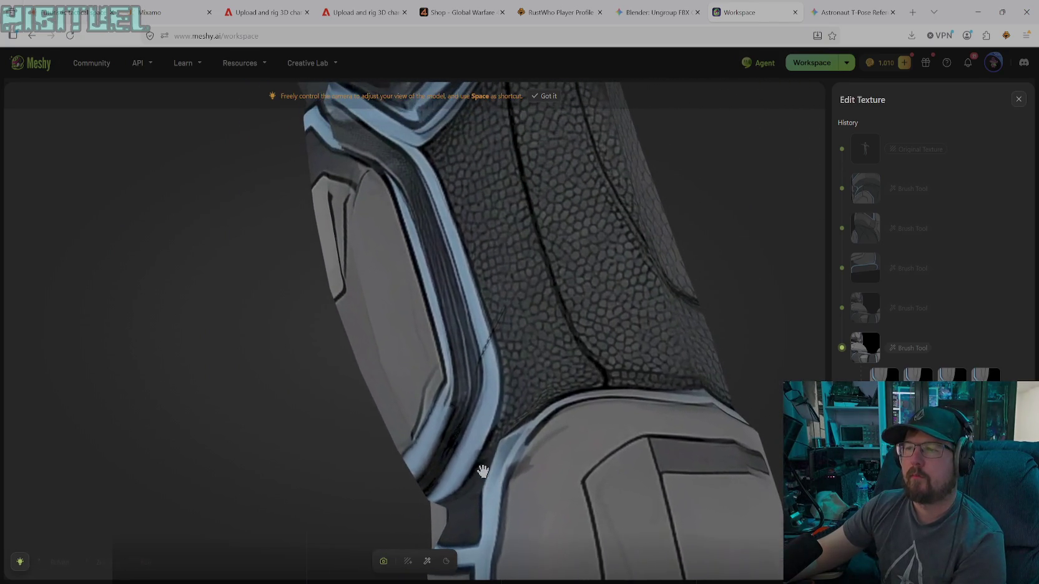
# - Rotate the leg view, sample light-blue trim #8EB0DC, and enlarge the brush
pyautogui.moveTo(459, 439)
pyautogui.mouseDown()
pyautogui.moveTo(515, 461)
pyautogui.moveTo(541, 428)
pyautogui.moveTo(564, 510)
pyautogui.mouseUp()
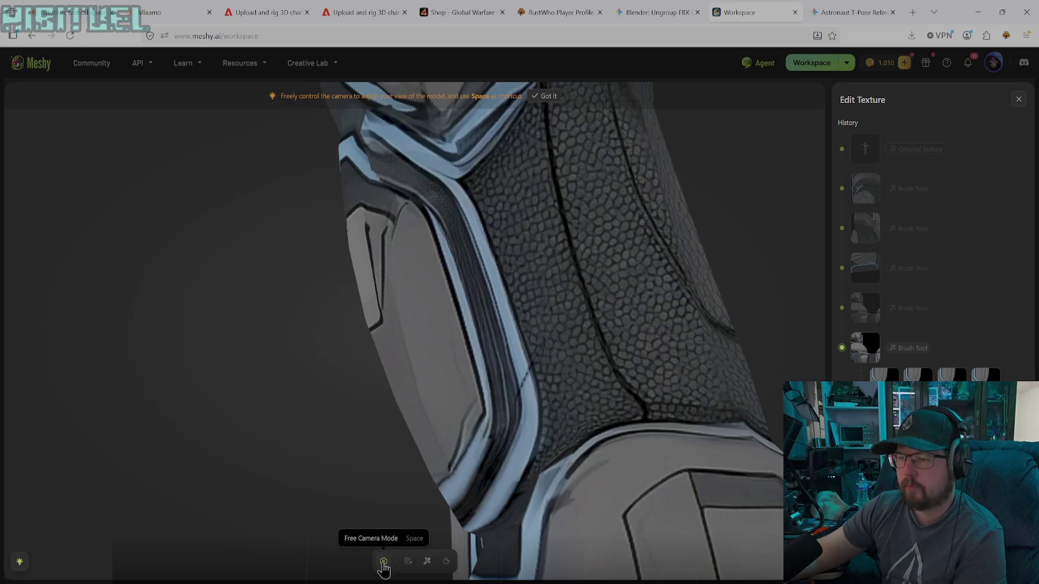
pyautogui.click(426, 561)
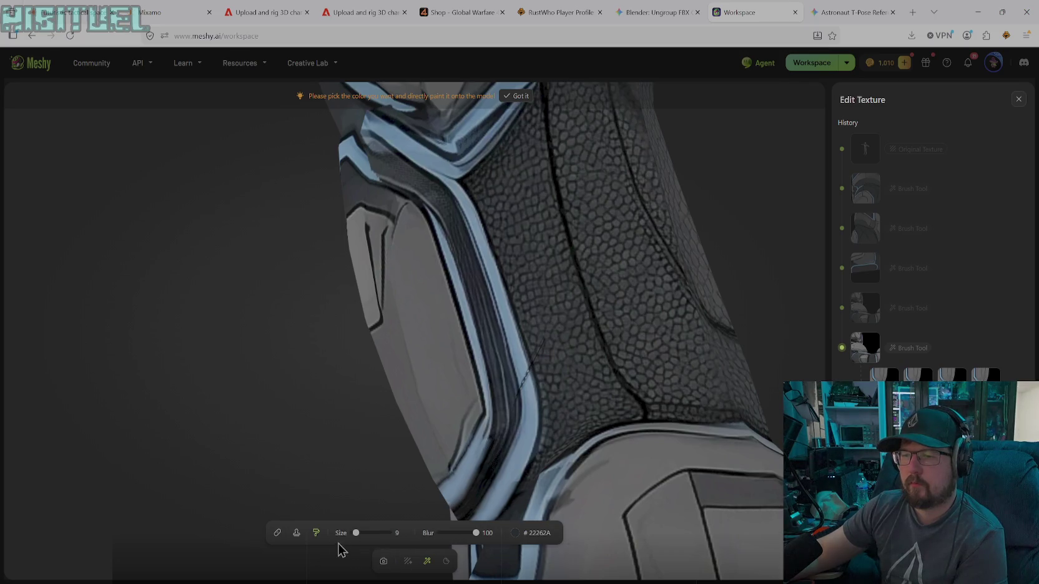
pyautogui.click(510, 534)
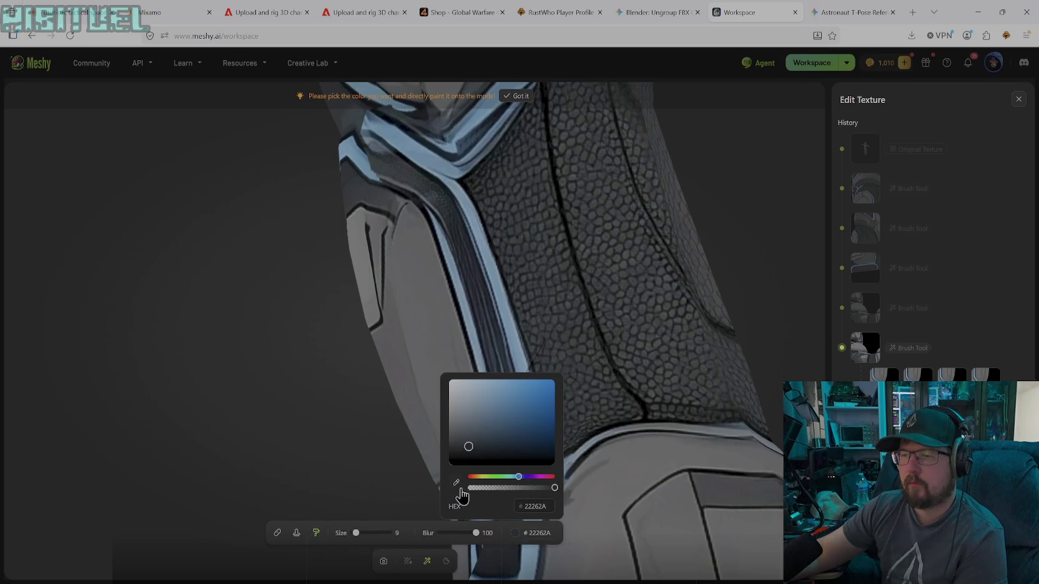
pyautogui.click(531, 391)
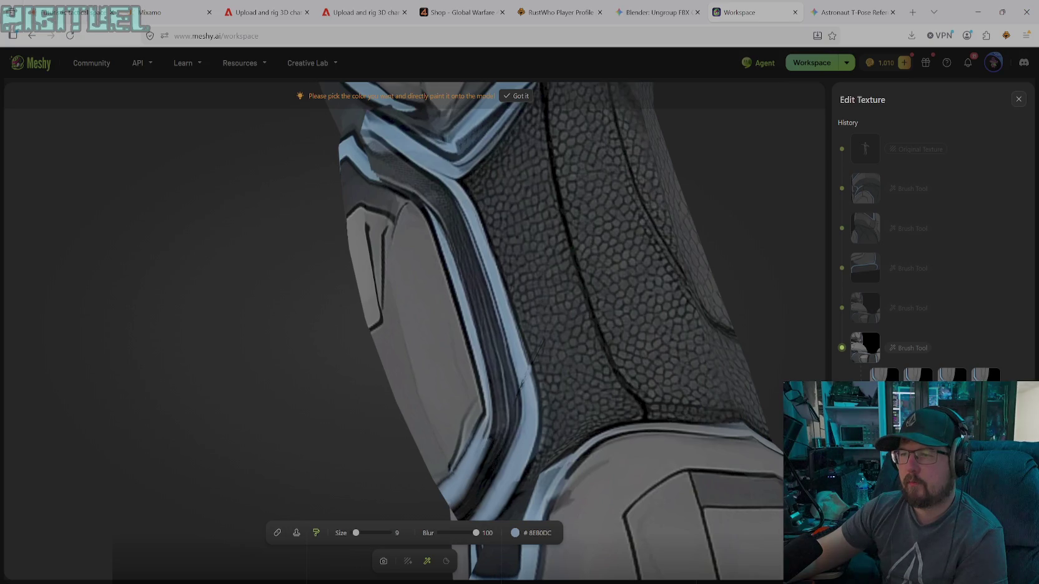
pyautogui.moveTo(353, 533); pyautogui.dragTo(358, 533)
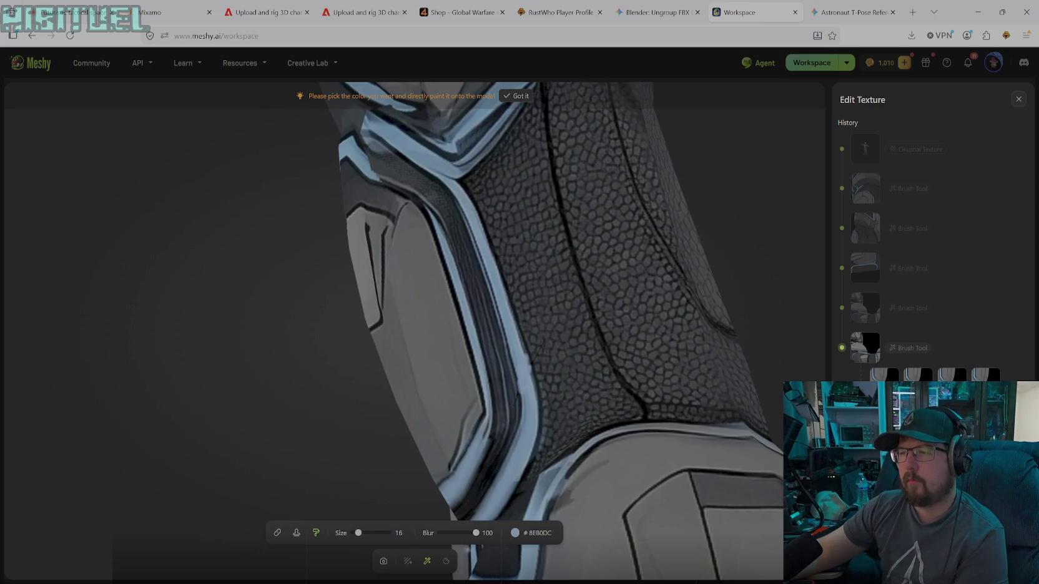
# - Sample the near-black leg fabric colour and reduce the brush to size 10
pyautogui.click(515, 532)
pyautogui.click(454, 490)
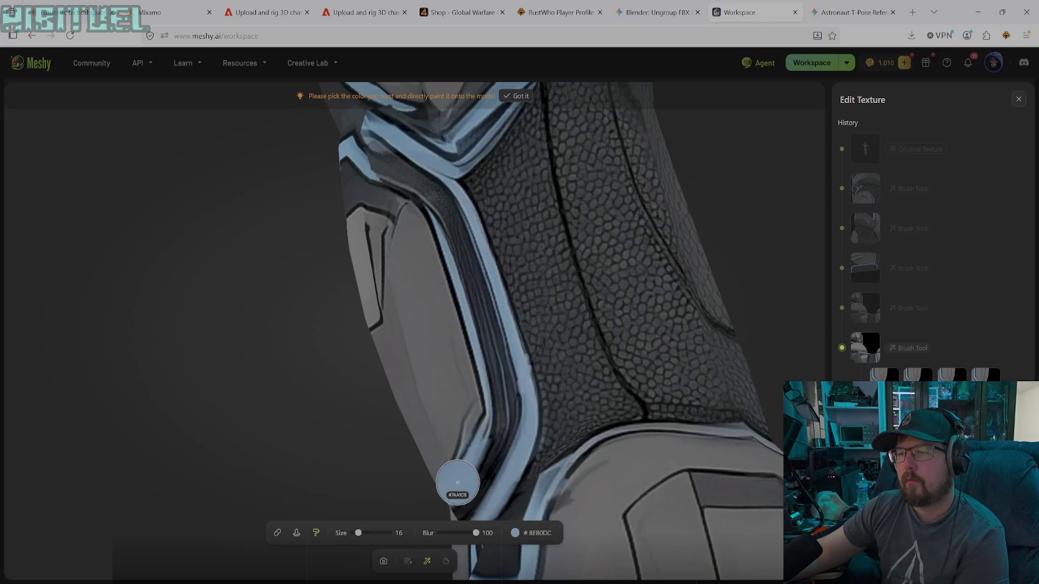
pyautogui.click(644, 414)
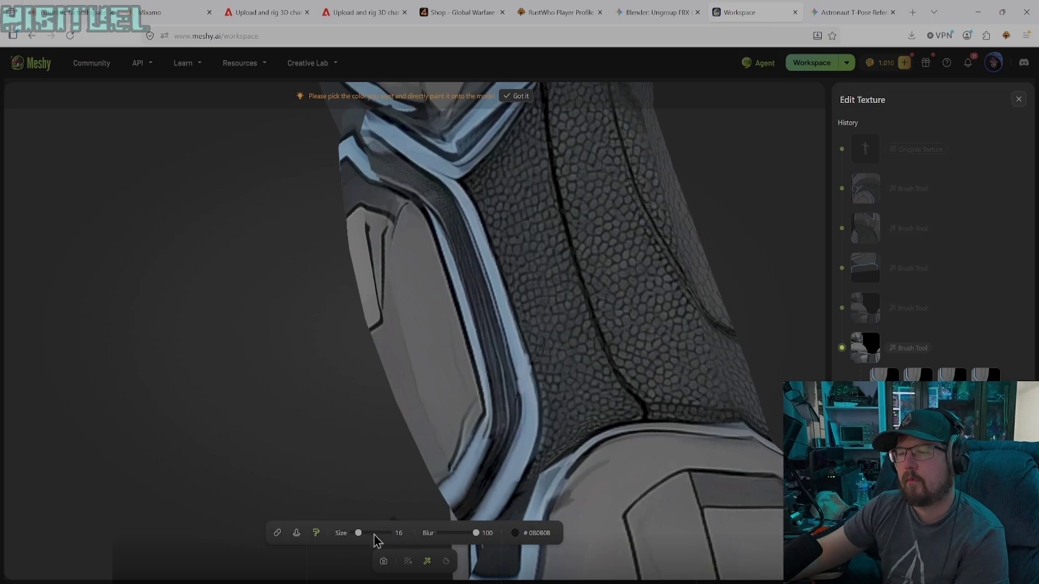
pyautogui.moveTo(359, 535); pyautogui.dragTo(356, 537)
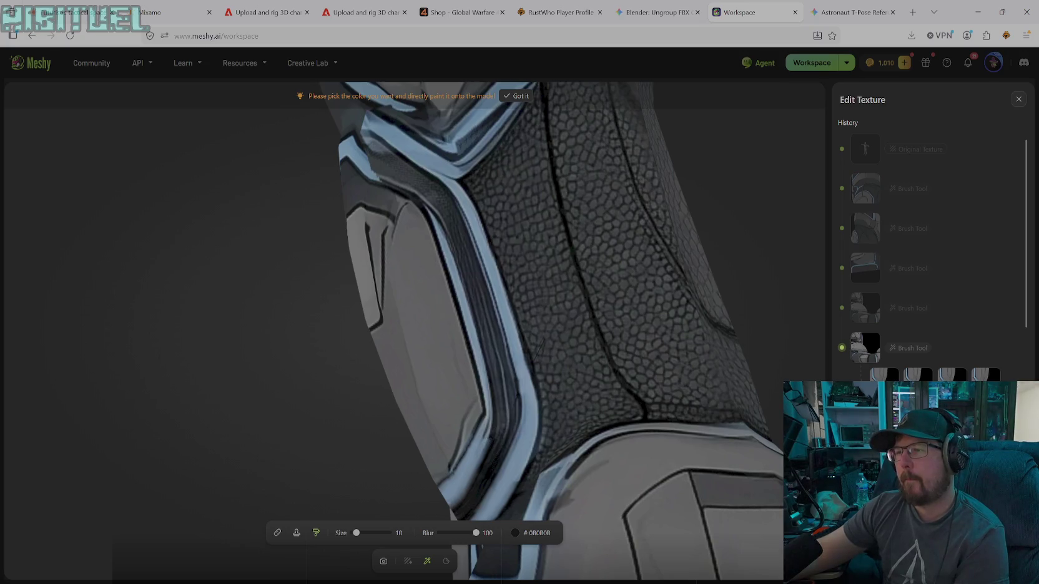
pyautogui.scroll(-5, 930, 249)
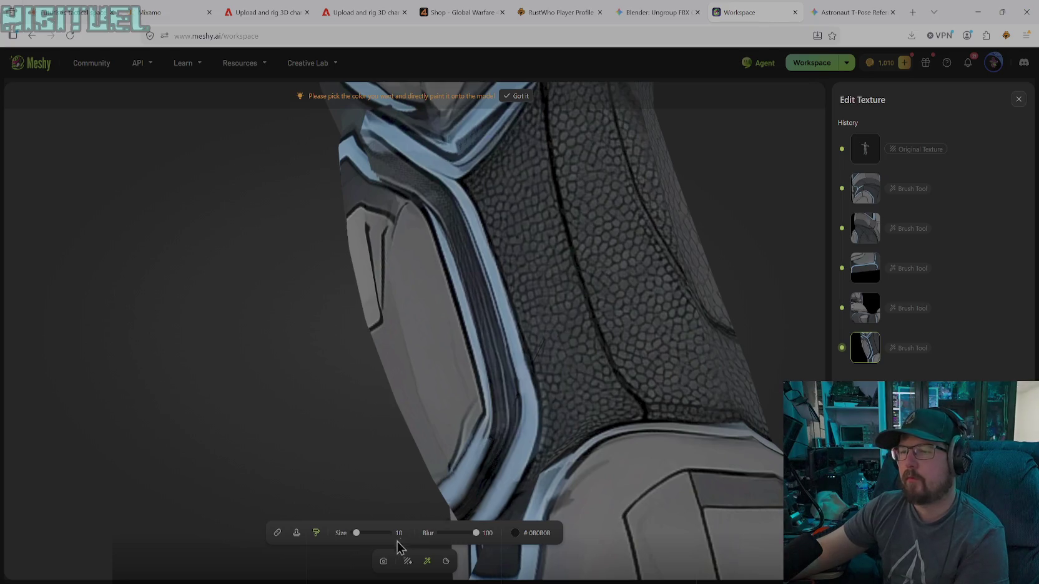
# - Rotate the free camera to face the knee pad seam
pyautogui.click(383, 560)
pyautogui.moveTo(378, 361)
pyautogui.mouseDown()
pyautogui.moveTo(612, 394)
pyautogui.moveTo(434, 417)
pyautogui.moveTo(530, 248)
pyautogui.moveTo(460, 296)
pyautogui.moveTo(345, 318)
pyautogui.moveTo(464, 315)
pyautogui.moveTo(470, 330)
pyautogui.moveTo(515, 228)
pyautogui.moveTo(420, 390)
pyautogui.moveTo(508, 367)
pyautogui.moveTo(552, 338)
pyautogui.moveTo(533, 431)
pyautogui.moveTo(589, 371)
pyautogui.moveTo(577, 405)
pyautogui.moveTo(737, 405)
pyautogui.moveTo(600, 362)
pyautogui.moveTo(499, 364)
pyautogui.moveTo(475, 378)
pyautogui.moveTo(703, 362)
pyautogui.mouseUp()
pyautogui.moveTo(666, 357)
pyautogui.mouseDown()
pyautogui.moveTo(436, 410)
pyautogui.moveTo(742, 421)
pyautogui.moveTo(574, 384)
pyautogui.mouseUp()
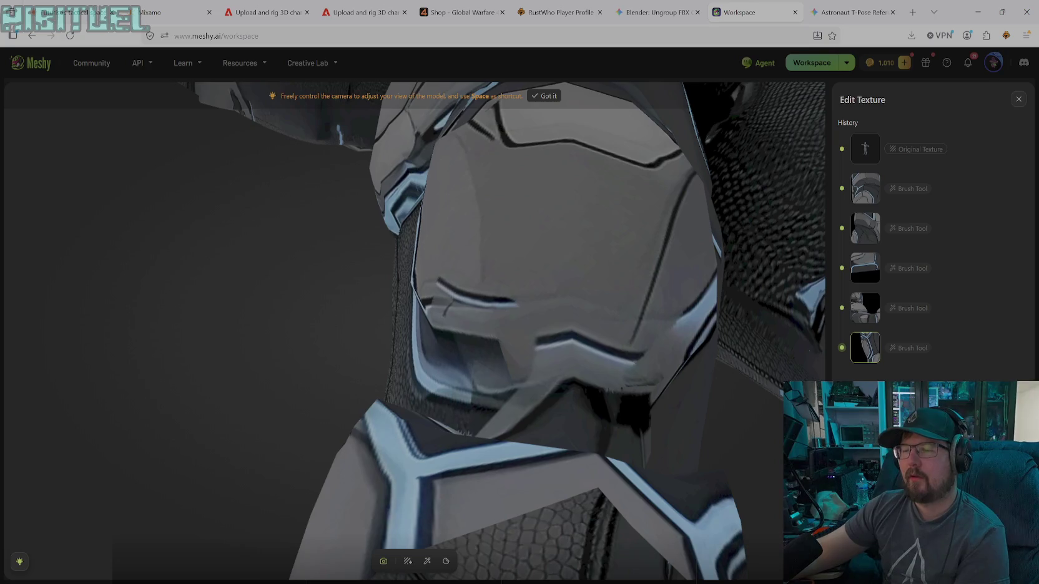
# - Sample light-blue trim #8EC6F5 from the model and enlarge the brush to size 34
pyautogui.click(427, 561)
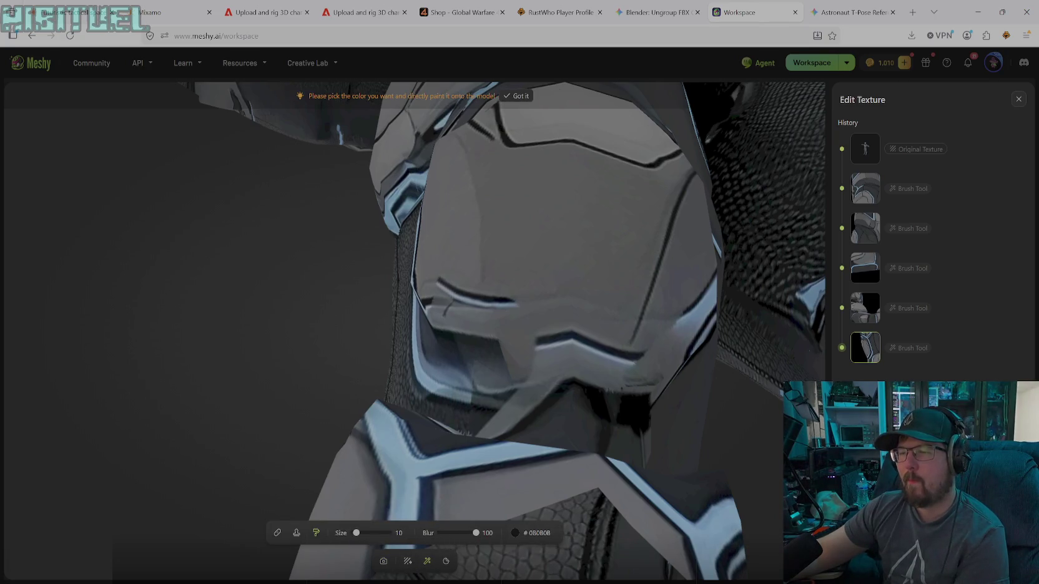
pyautogui.click(542, 533)
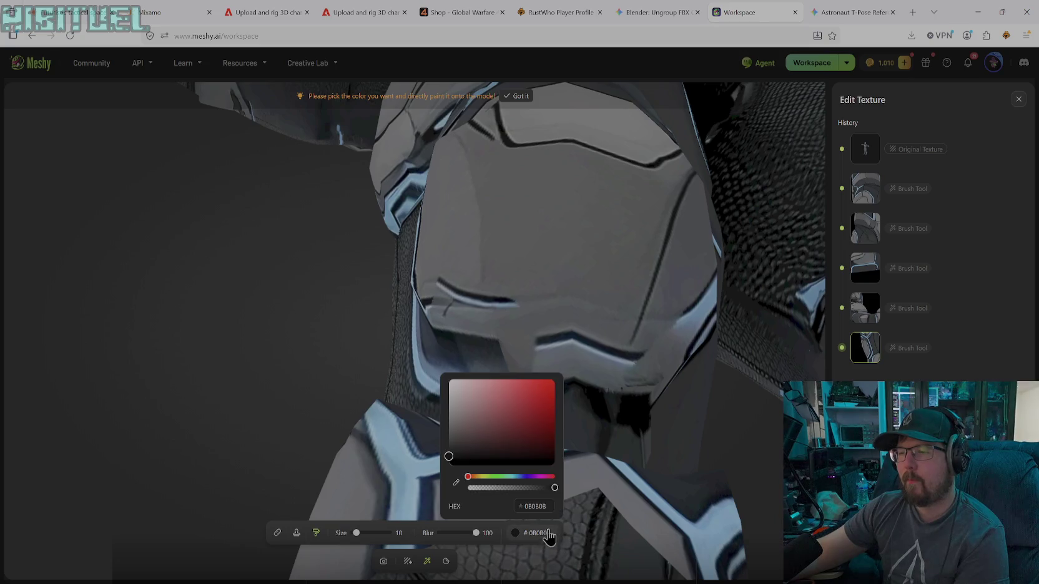
pyautogui.click(456, 482)
pyautogui.click(431, 474)
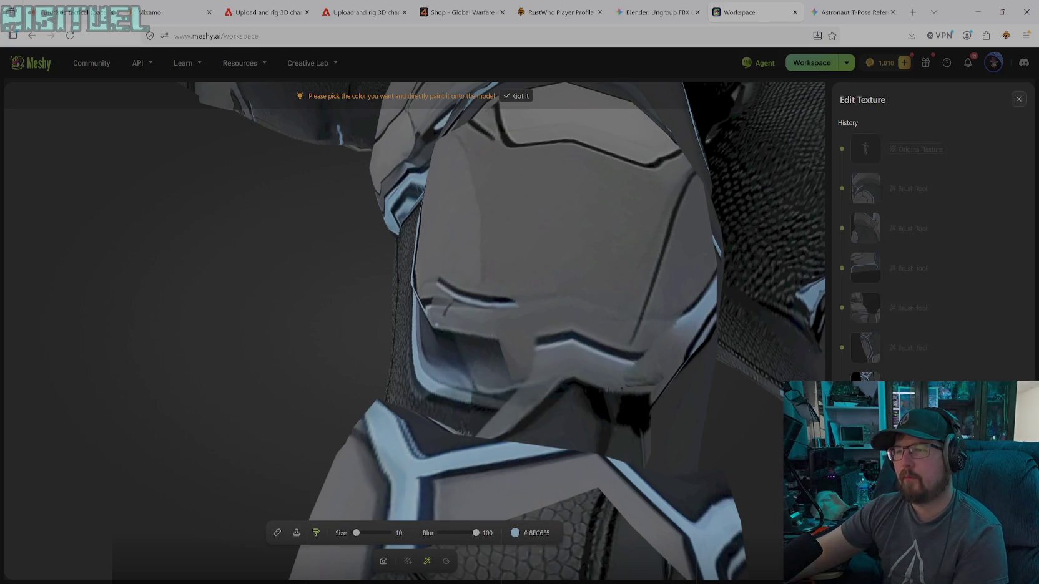
pyautogui.moveTo(355, 533); pyautogui.dragTo(364, 533)
# - Paint an upper and a lower light-blue band across the knee pad
pyautogui.moveTo(433, 334)
pyautogui.mouseDown()
pyautogui.moveTo(686, 321)
pyautogui.moveTo(420, 307)
pyautogui.mouseUp()
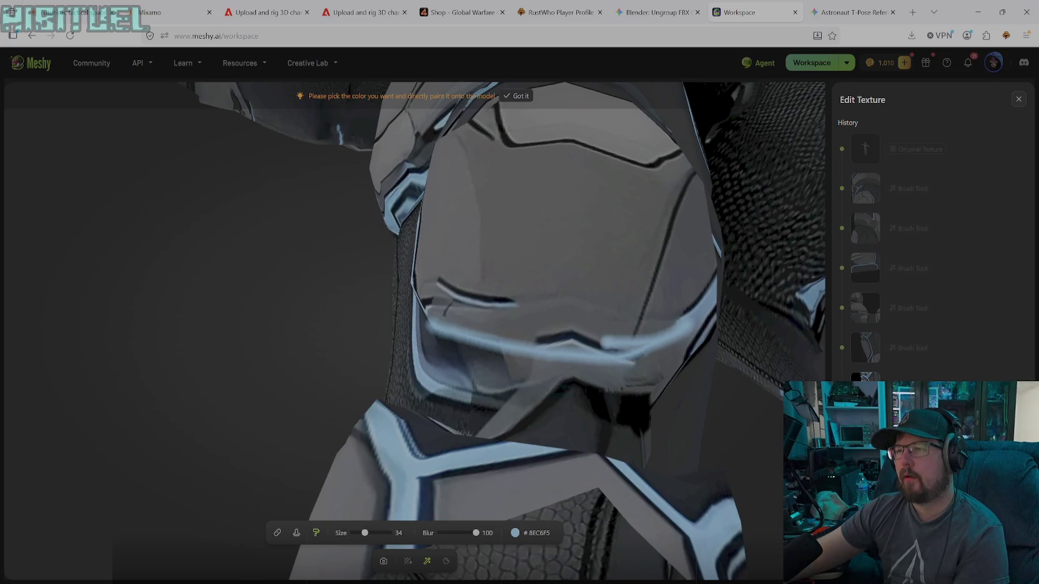
pyautogui.moveTo(488, 328)
pyautogui.mouseDown()
pyautogui.moveTo(565, 332)
pyautogui.moveTo(621, 351)
pyautogui.moveTo(684, 340)
pyautogui.mouseUp()
pyautogui.moveTo(419, 312); pyautogui.dragTo(534, 343)
pyautogui.moveTo(427, 371); pyautogui.dragTo(573, 405)
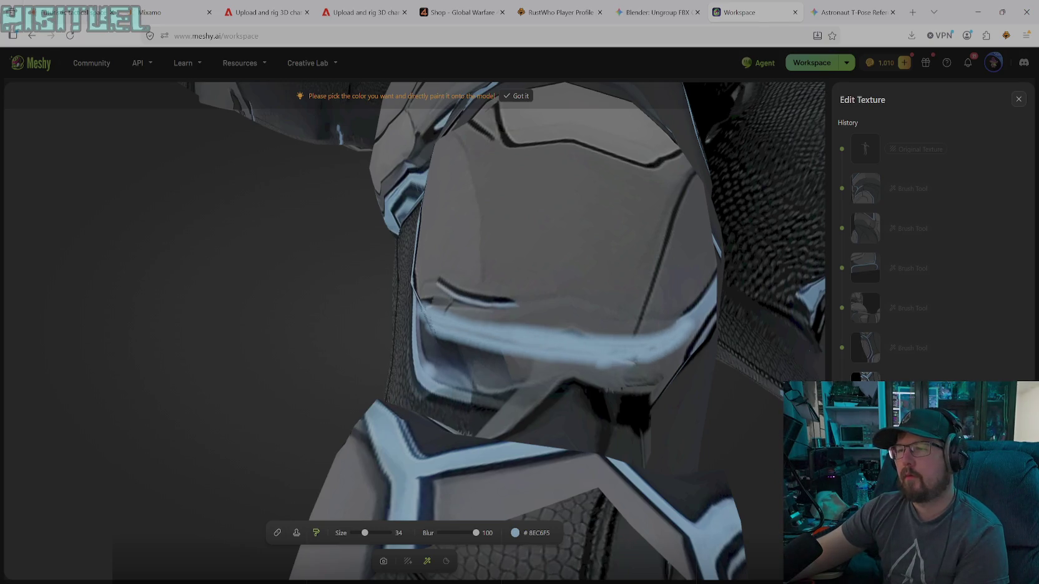
pyautogui.moveTo(503, 393)
pyautogui.mouseDown()
pyautogui.moveTo(674, 373)
pyautogui.moveTo(687, 348)
pyautogui.moveTo(624, 406)
pyautogui.moveTo(483, 406)
pyautogui.moveTo(668, 394)
pyautogui.moveTo(702, 335)
pyautogui.moveTo(671, 380)
pyautogui.mouseUp()
pyautogui.moveTo(623, 412)
pyautogui.mouseDown()
pyautogui.moveTo(469, 403)
pyautogui.moveTo(414, 374)
pyautogui.moveTo(702, 340)
pyautogui.mouseUp()
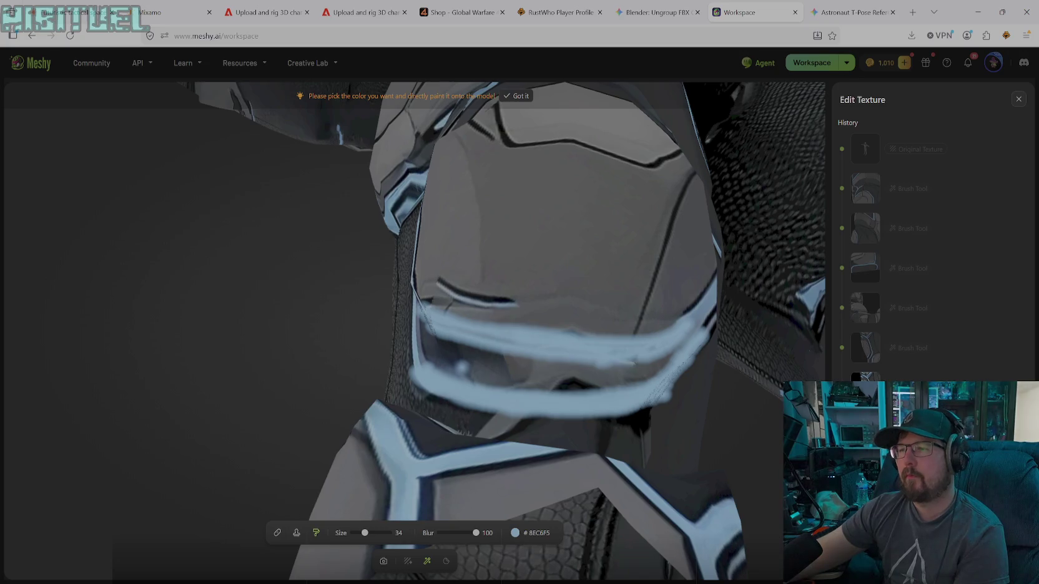
# - Set the paint to black and fill the gap between the blue knee trims
pyautogui.click(515, 533)
pyautogui.moveTo(487, 452); pyautogui.dragTo(447, 465)
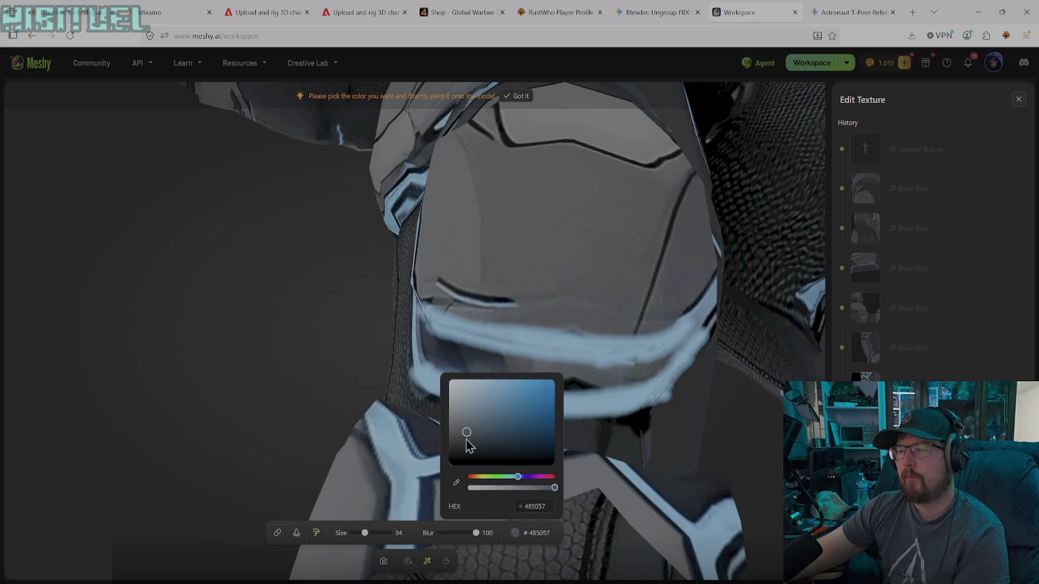
pyautogui.click(431, 350)
pyautogui.moveTo(475, 371)
pyautogui.mouseDown()
pyautogui.moveTo(667, 362)
pyautogui.moveTo(437, 350)
pyautogui.mouseUp()
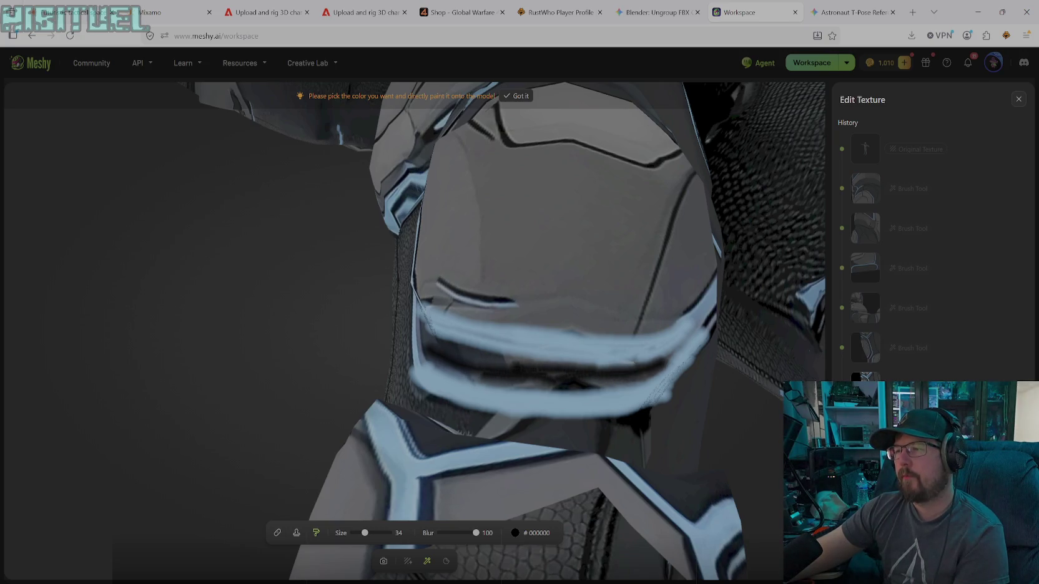
pyautogui.moveTo(518, 382)
pyautogui.mouseDown()
pyautogui.moveTo(646, 376)
pyautogui.moveTo(437, 367)
pyautogui.moveTo(413, 330)
pyautogui.mouseUp()
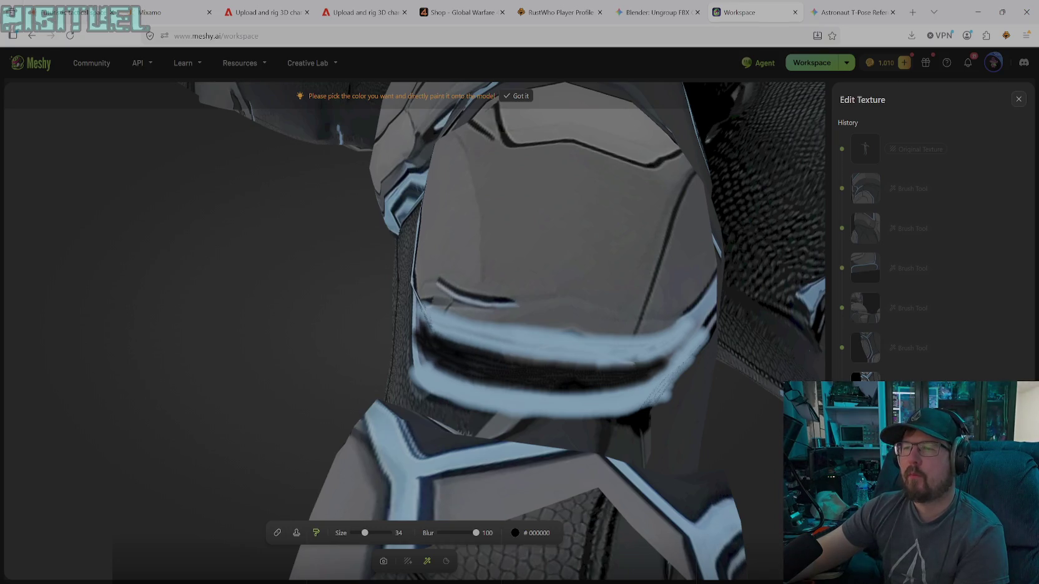
pyautogui.moveTo(499, 354); pyautogui.dragTo(546, 362)
pyautogui.moveTo(459, 345); pyautogui.dragTo(614, 367)
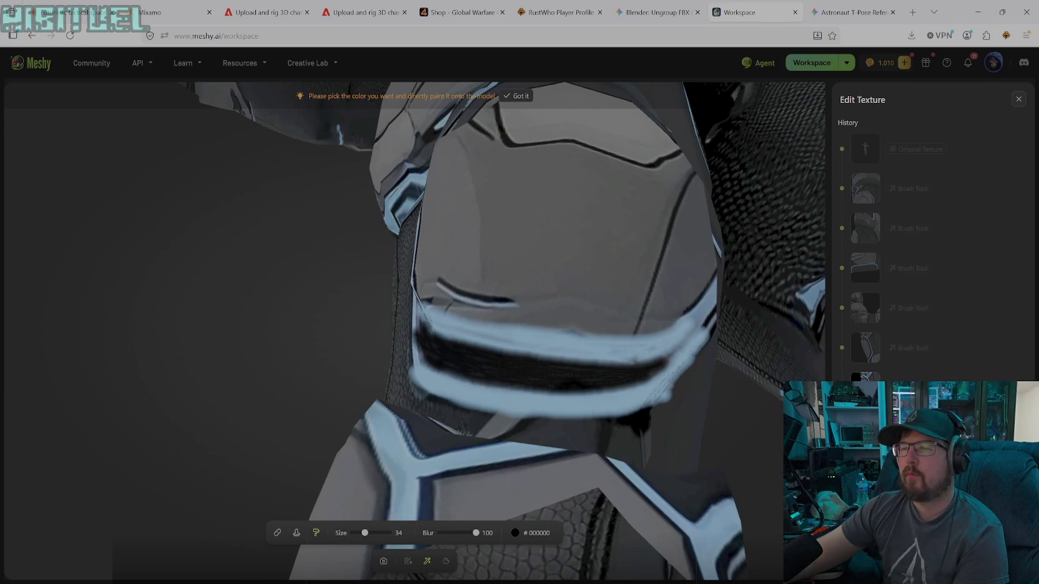
# - Undo the last stroke and repaint the dark band between the knee trims
pyautogui.hotkey('ctrl', 'z')
pyautogui.moveTo(427, 391)
pyautogui.mouseDown()
pyautogui.moveTo(515, 419)
pyautogui.moveTo(612, 420)
pyautogui.mouseUp()
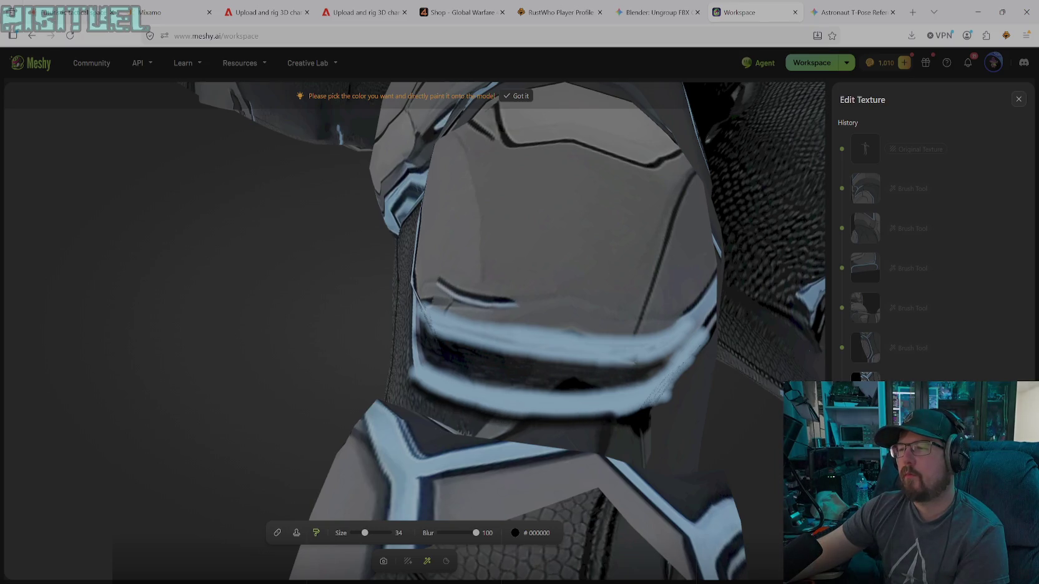
pyautogui.moveTo(546, 384)
pyautogui.mouseDown()
pyautogui.moveTo(556, 380)
pyautogui.moveTo(468, 367)
pyautogui.moveTo(559, 377)
pyautogui.moveTo(514, 389)
pyautogui.mouseUp()
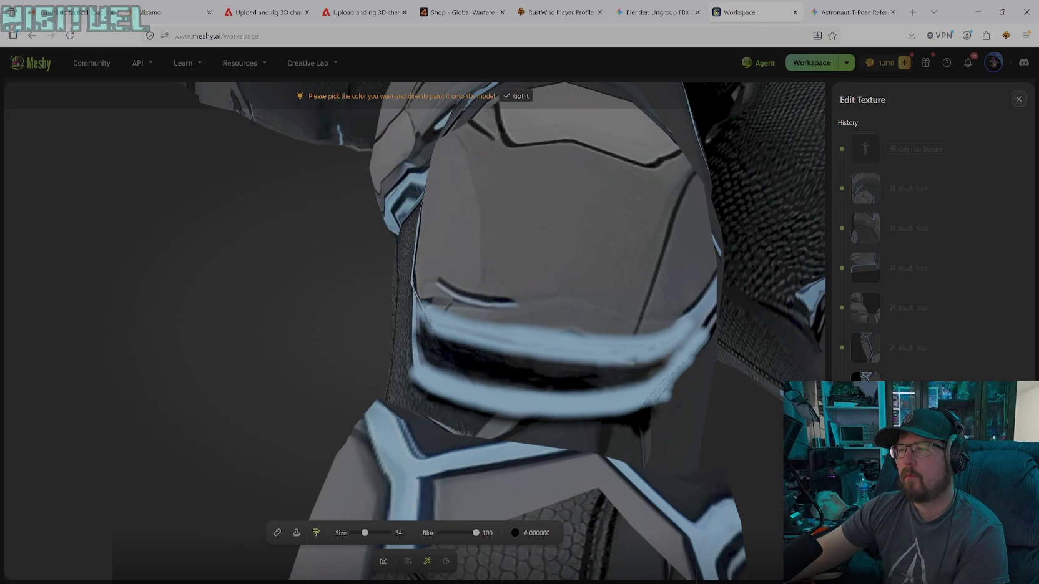
pyautogui.moveTo(480, 349)
pyautogui.mouseDown()
pyautogui.moveTo(562, 373)
pyautogui.moveTo(660, 375)
pyautogui.mouseUp()
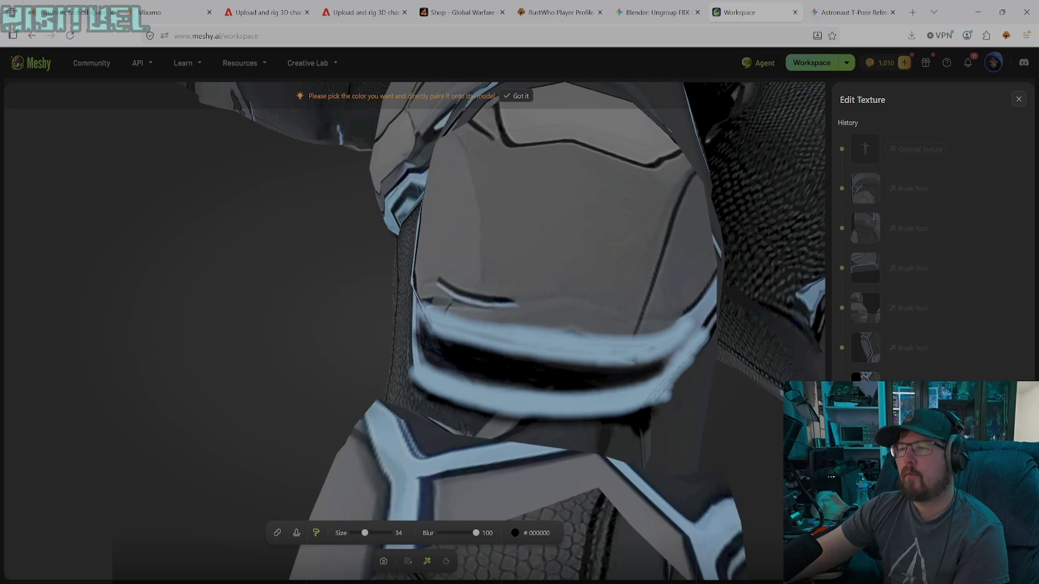
pyautogui.click(445, 365)
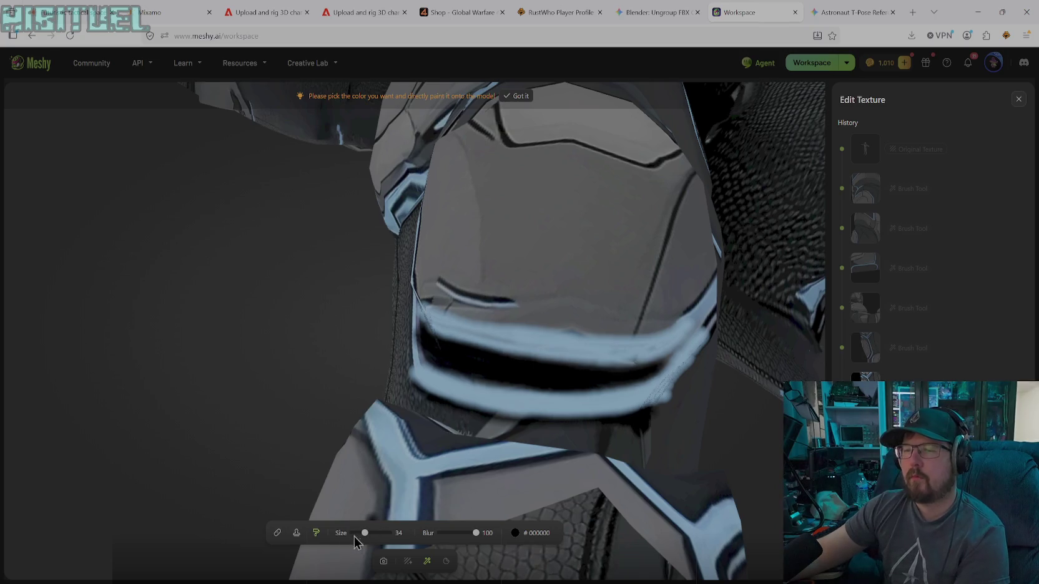
# - Shrink the brush from 34 to 16 and touch up the black line across the knee
pyautogui.moveTo(365, 532); pyautogui.dragTo(357, 532)
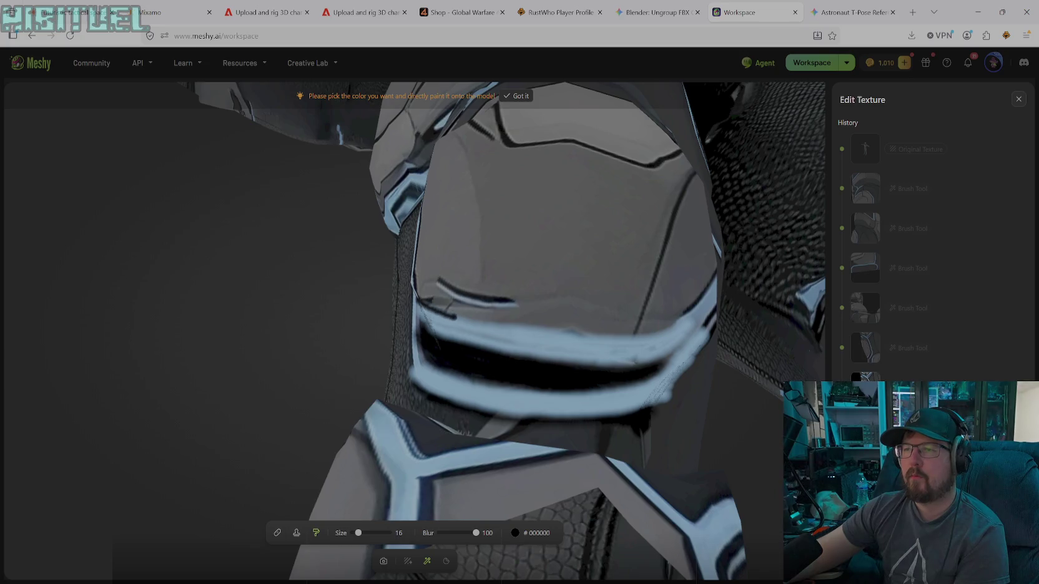
pyautogui.moveTo(481, 325); pyautogui.dragTo(516, 332)
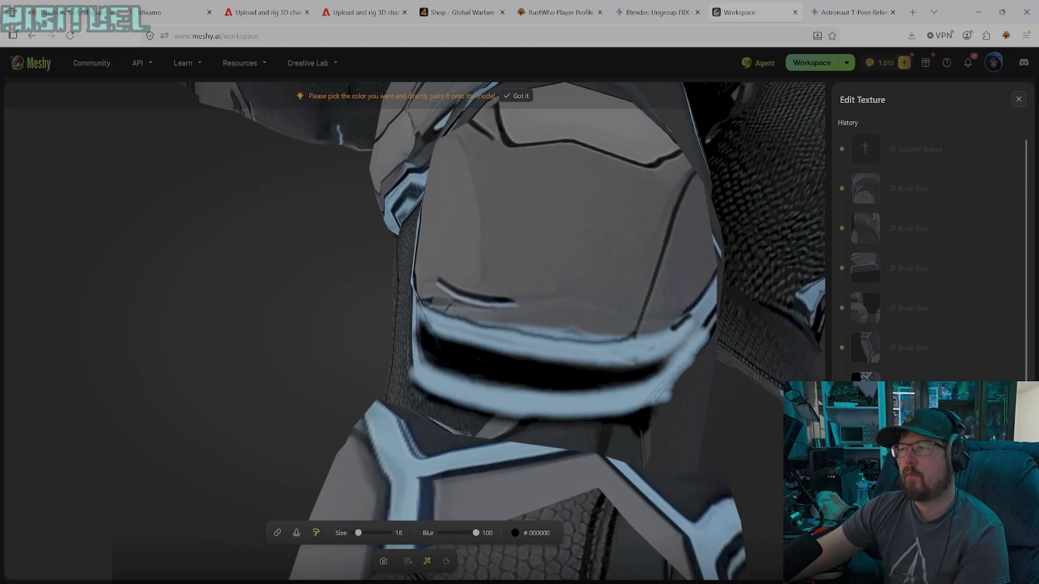
pyautogui.moveTo(612, 343); pyautogui.dragTo(548, 342)
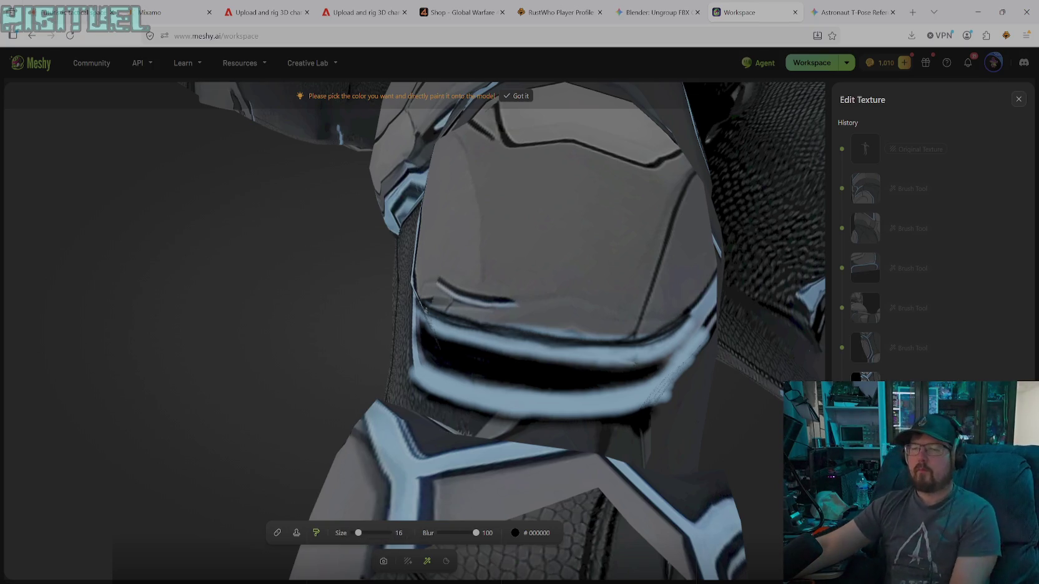
pyautogui.click(383, 561)
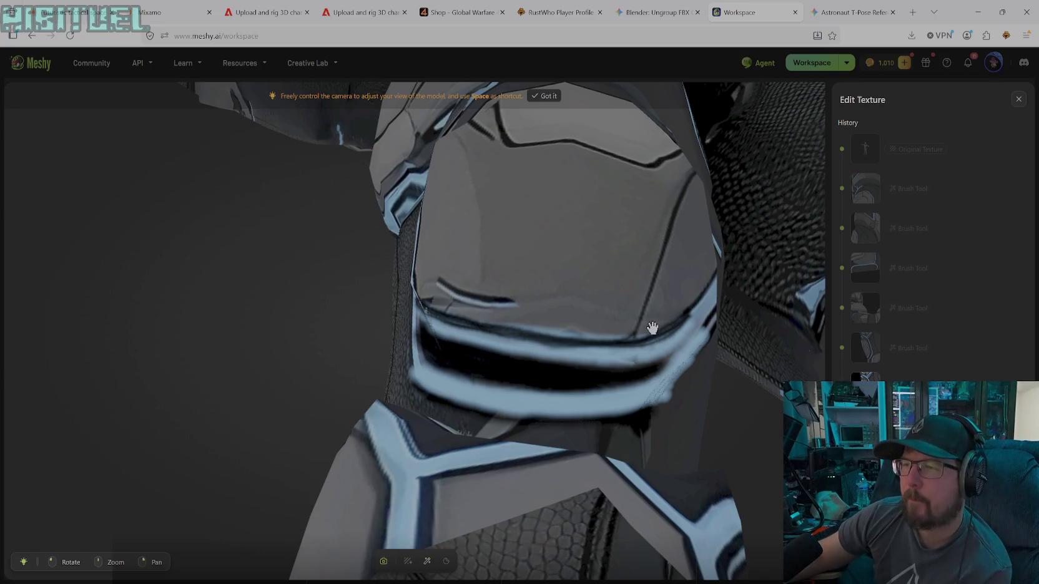
# - Orbit and zoom to a close side view of the knee's blue trim, then resume painting
pyautogui.scroll(-3, 652, 329)
pyautogui.scroll(-3, 649, 336)
pyautogui.moveTo(649, 347)
pyautogui.mouseDown()
pyautogui.moveTo(362, 290)
pyautogui.moveTo(598, 296)
pyautogui.moveTo(563, 357)
pyautogui.moveTo(598, 353)
pyautogui.moveTo(621, 429)
pyautogui.moveTo(694, 437)
pyautogui.moveTo(297, 336)
pyautogui.moveTo(207, 383)
pyautogui.moveTo(318, 452)
pyautogui.moveTo(330, 425)
pyautogui.moveTo(374, 396)
pyautogui.moveTo(438, 442)
pyautogui.moveTo(505, 457)
pyautogui.moveTo(505, 490)
pyautogui.moveTo(683, 445)
pyautogui.moveTo(760, 403)
pyautogui.moveTo(682, 437)
pyautogui.moveTo(476, 408)
pyautogui.mouseUp()
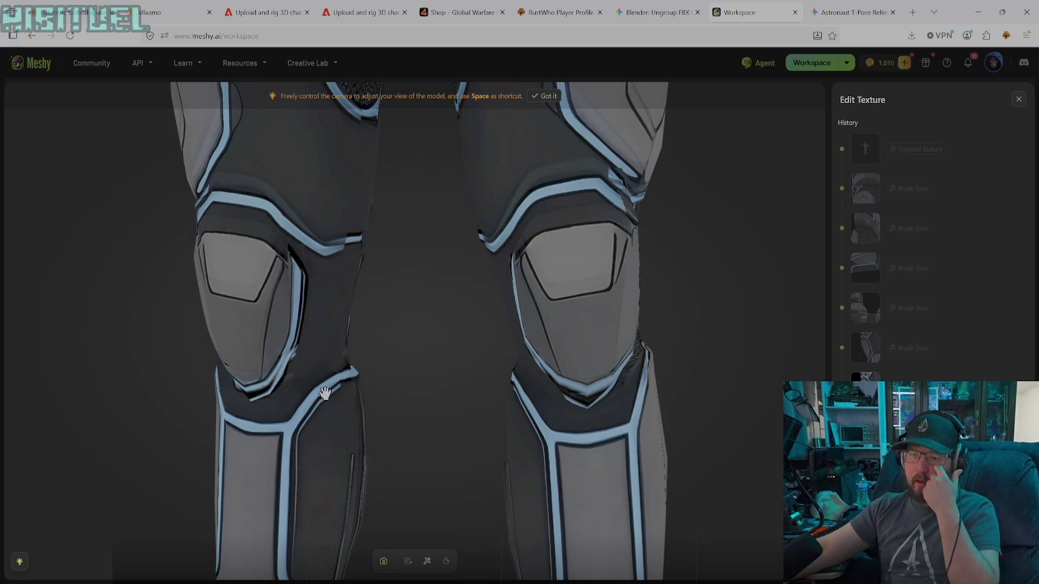
pyautogui.moveTo(338, 382)
pyautogui.mouseDown()
pyautogui.moveTo(348, 359)
pyautogui.moveTo(496, 343)
pyautogui.mouseUp()
pyautogui.moveTo(432, 378)
pyautogui.mouseDown()
pyautogui.moveTo(597, 347)
pyautogui.moveTo(282, 364)
pyautogui.moveTo(292, 360)
pyautogui.mouseUp()
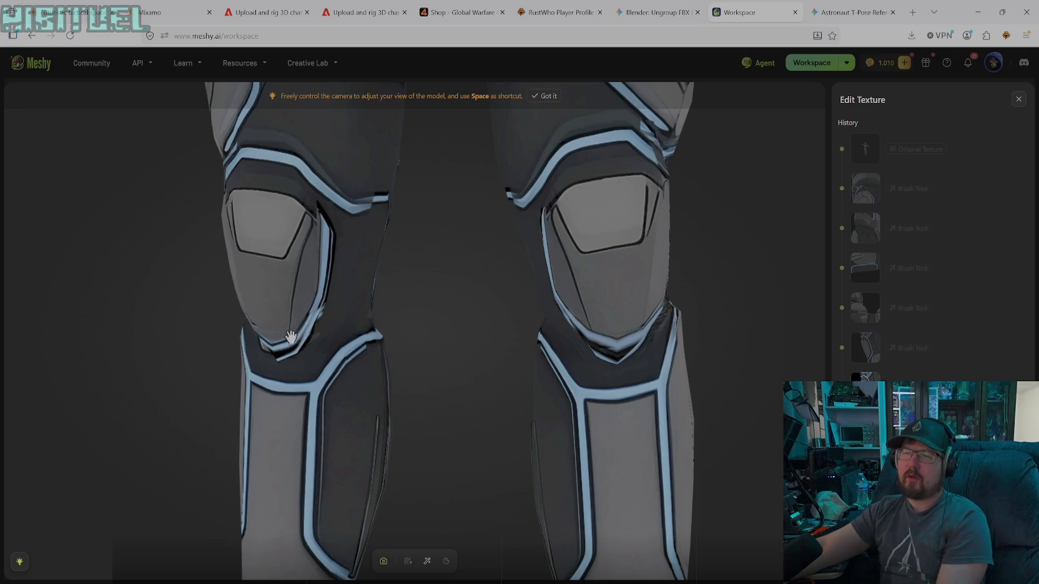
pyautogui.moveTo(325, 327)
pyautogui.mouseDown()
pyautogui.moveTo(364, 304)
pyautogui.moveTo(443, 302)
pyautogui.moveTo(480, 325)
pyautogui.mouseUp()
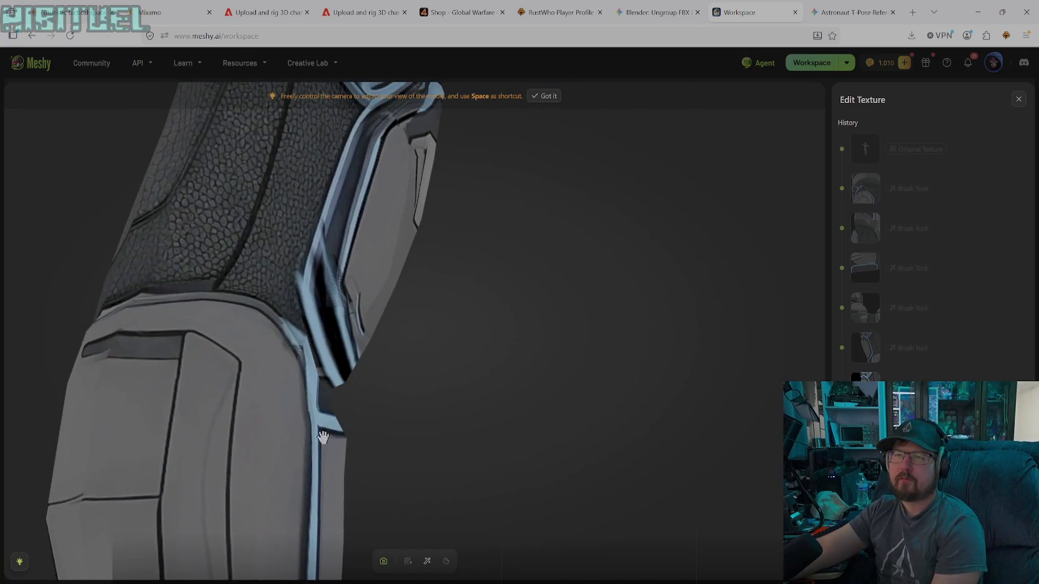
pyautogui.click(427, 561)
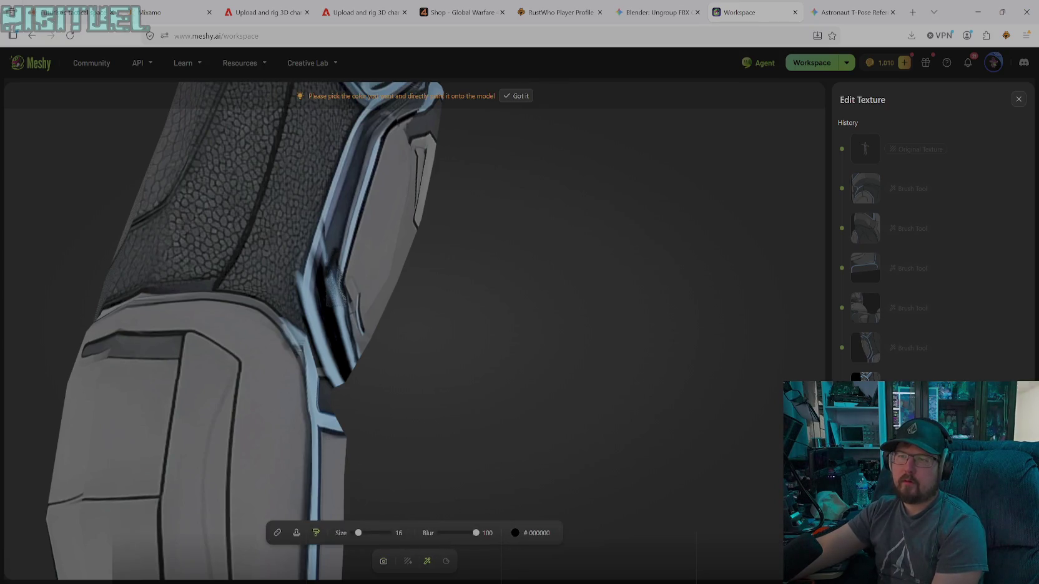
# - Paint a dark mark along the side trim and sample #080A10 from the model as brush colour
pyautogui.moveTo(329, 290); pyautogui.dragTo(337, 259)
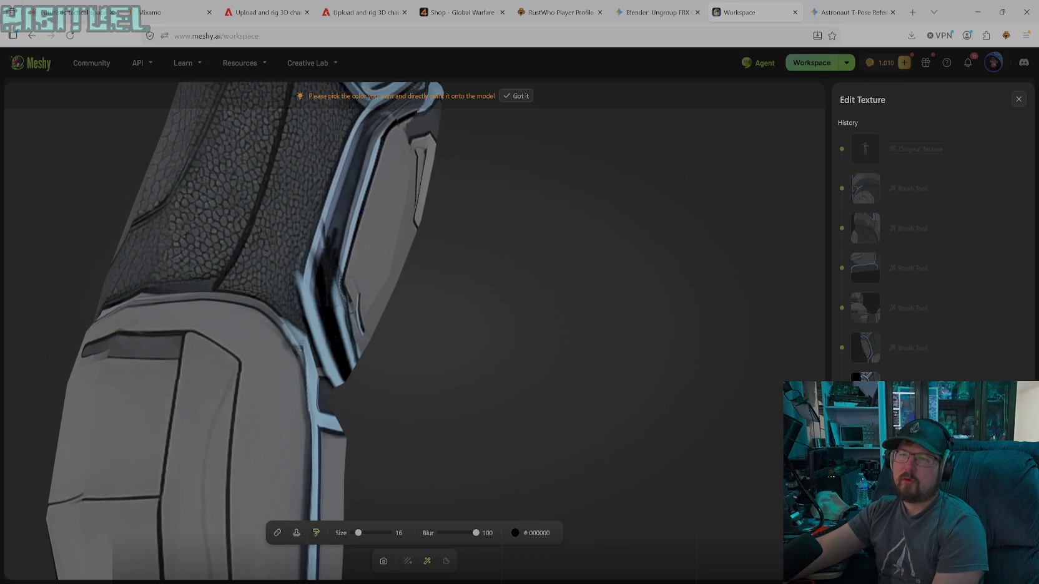
pyautogui.click(533, 535)
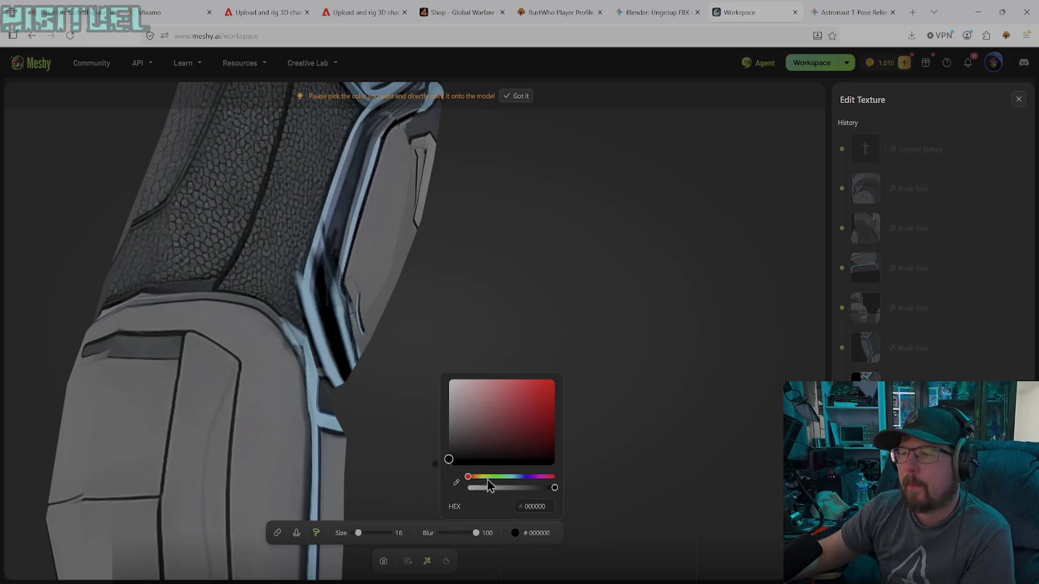
pyautogui.click(457, 484)
pyautogui.click(311, 262)
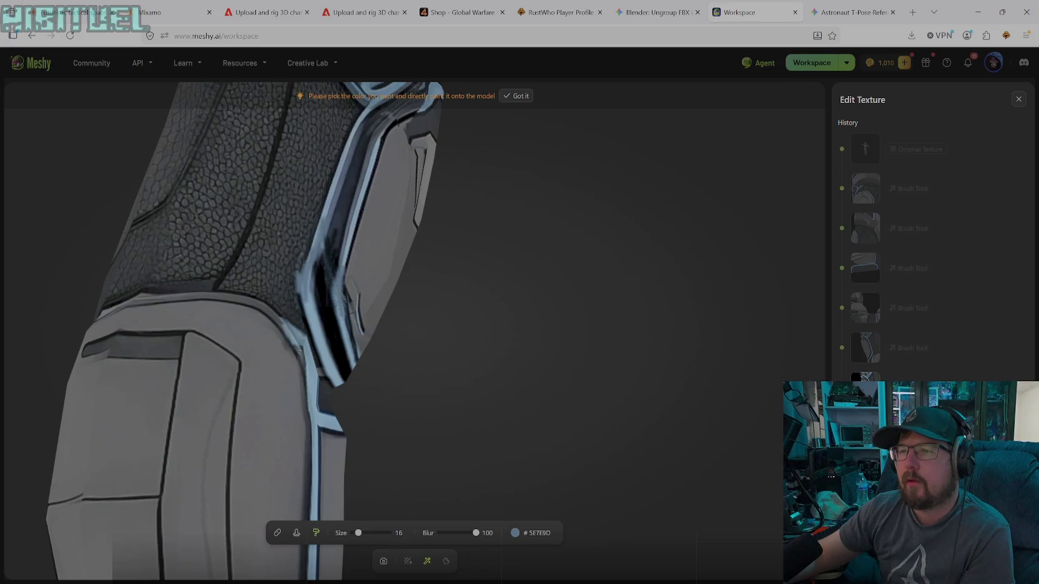
pyautogui.click(521, 534)
pyautogui.click(454, 486)
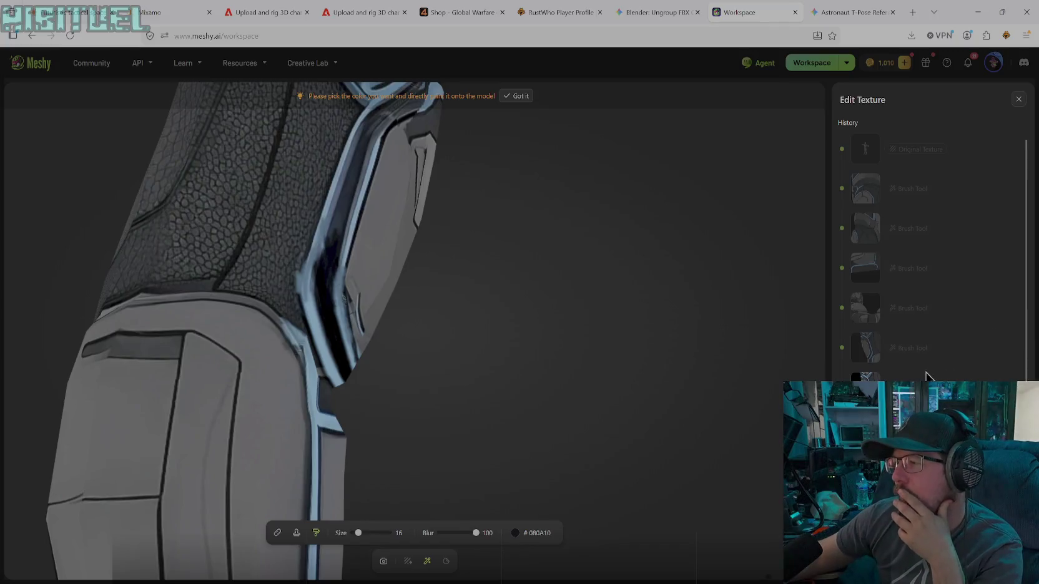
# - Scroll through the Edit Texture history list to review the brush edits
pyautogui.scroll(-2, 930, 372)
pyautogui.scroll(3, 930, 249)
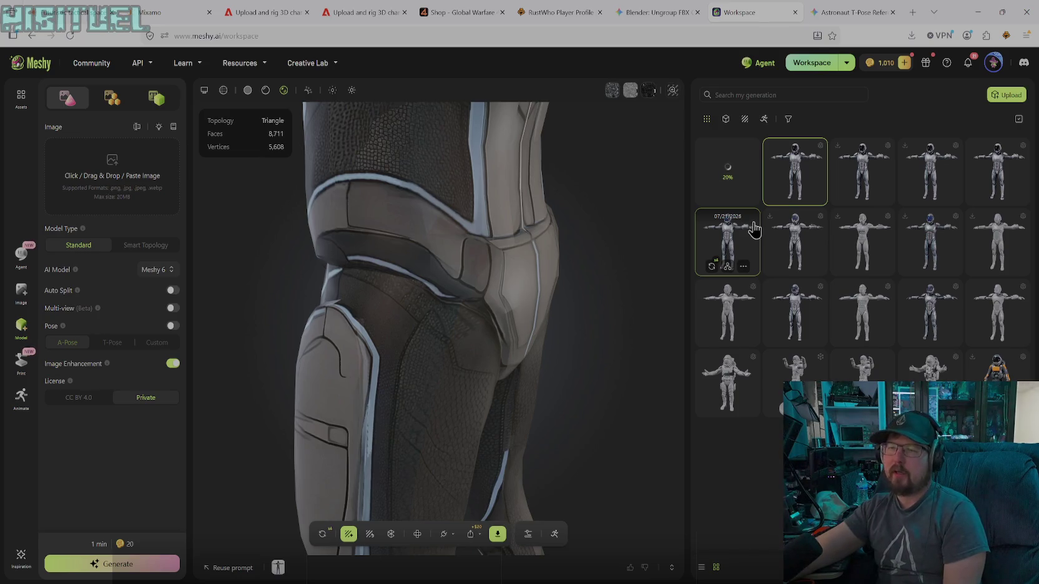
pyautogui.moveTo(437, 420); pyautogui.dragTo(475, 221)
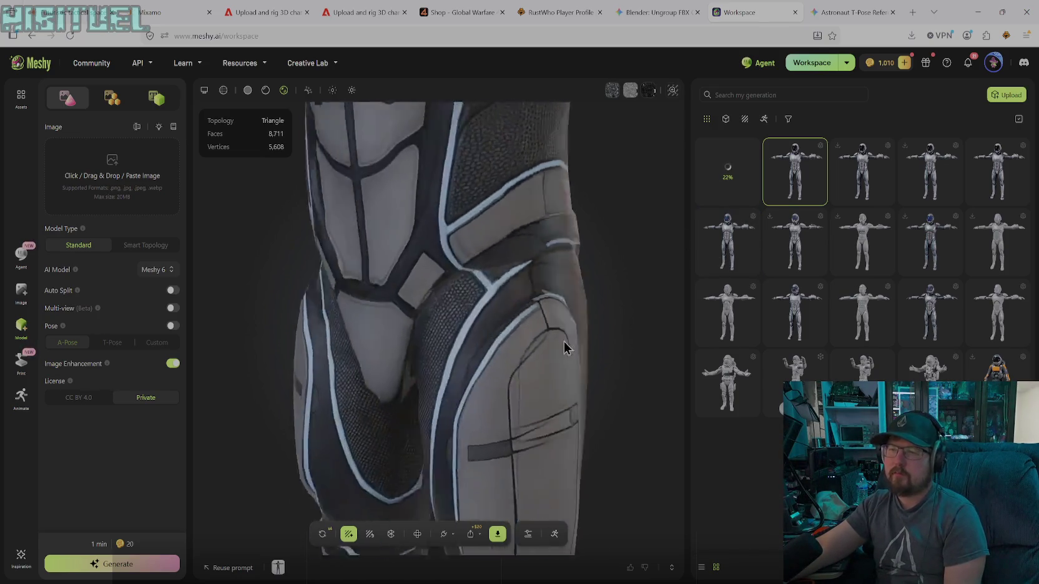
pyautogui.scroll(-5, 475, 221)
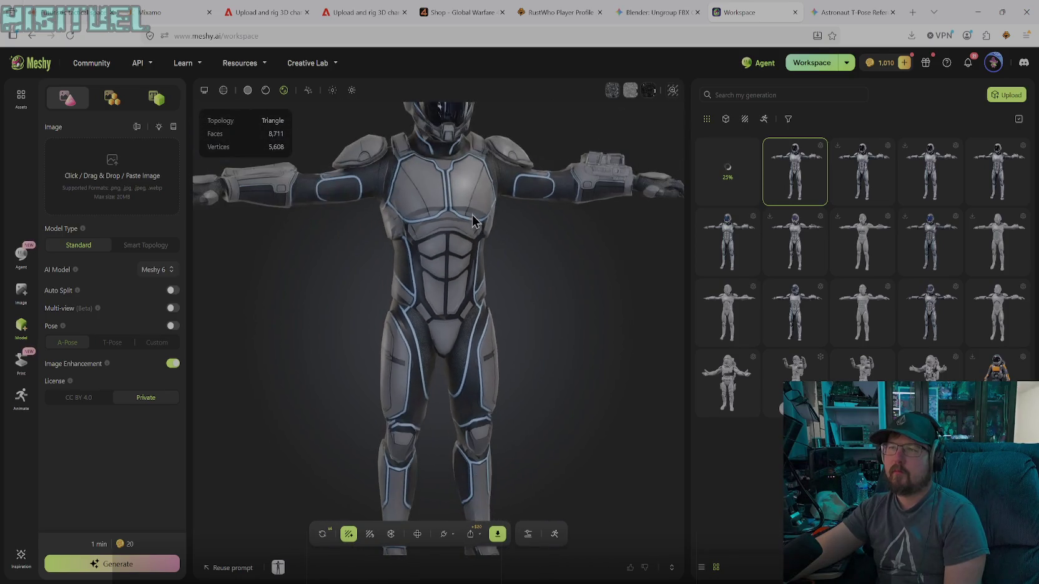
pyautogui.scroll(2, 448, 214)
pyautogui.scroll(2, 440, 241)
pyautogui.scroll(2, 440, 241)
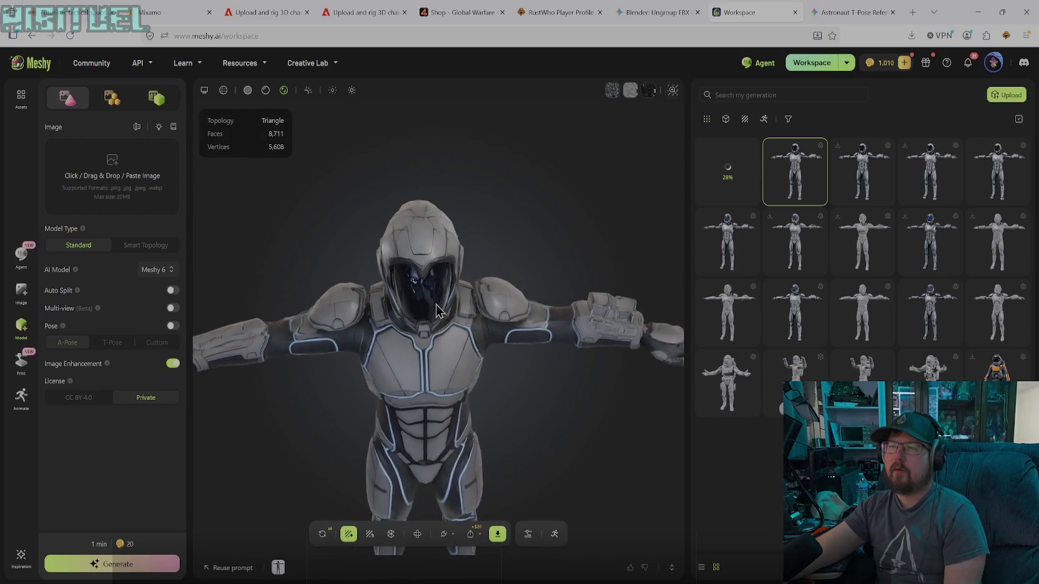
pyautogui.scroll(2, 468, 259)
pyautogui.moveTo(468, 259)
pyautogui.mouseDown()
pyautogui.moveTo(487, 262)
pyautogui.moveTo(512, 215)
pyautogui.moveTo(430, 254)
pyautogui.moveTo(479, 269)
pyautogui.moveTo(508, 197)
pyautogui.moveTo(445, 216)
pyautogui.moveTo(485, 224)
pyautogui.moveTo(454, 248)
pyautogui.moveTo(494, 217)
pyautogui.moveTo(485, 234)
pyautogui.moveTo(523, 302)
pyautogui.moveTo(535, 300)
pyautogui.moveTo(487, 323)
pyautogui.moveTo(455, 379)
pyautogui.moveTo(484, 453)
pyautogui.moveTo(576, 364)
pyautogui.mouseUp()
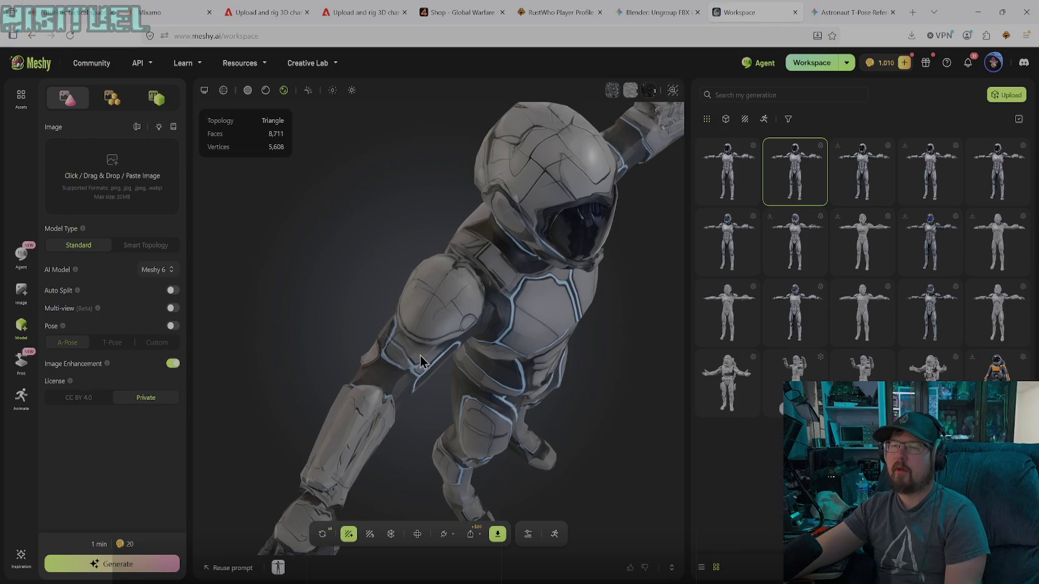
pyautogui.moveTo(437, 382); pyautogui.dragTo(562, 325)
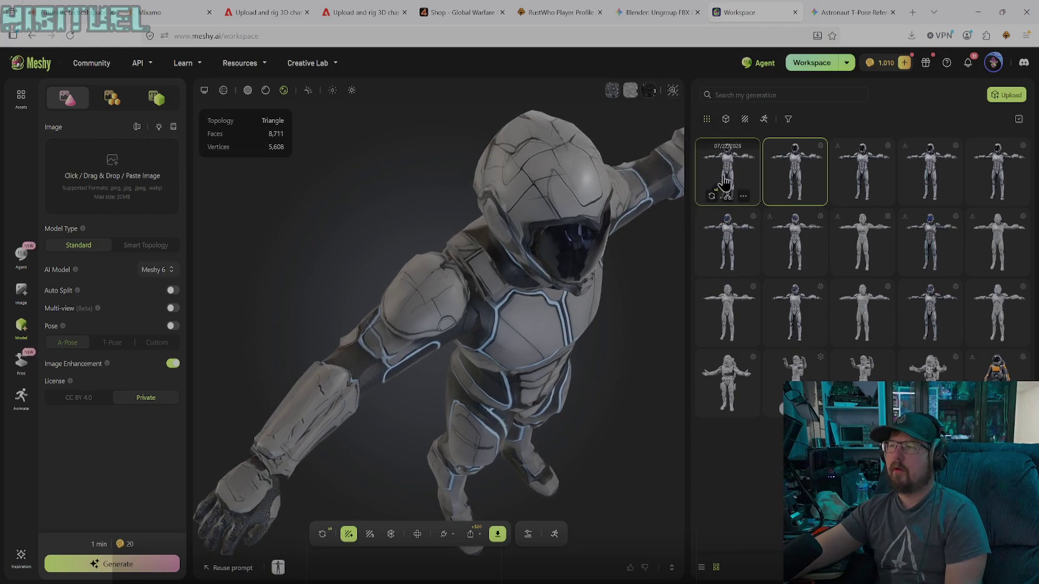
# - Open the top My Generation thumbnail, the texture-edited armored character
pyautogui.click(724, 179)
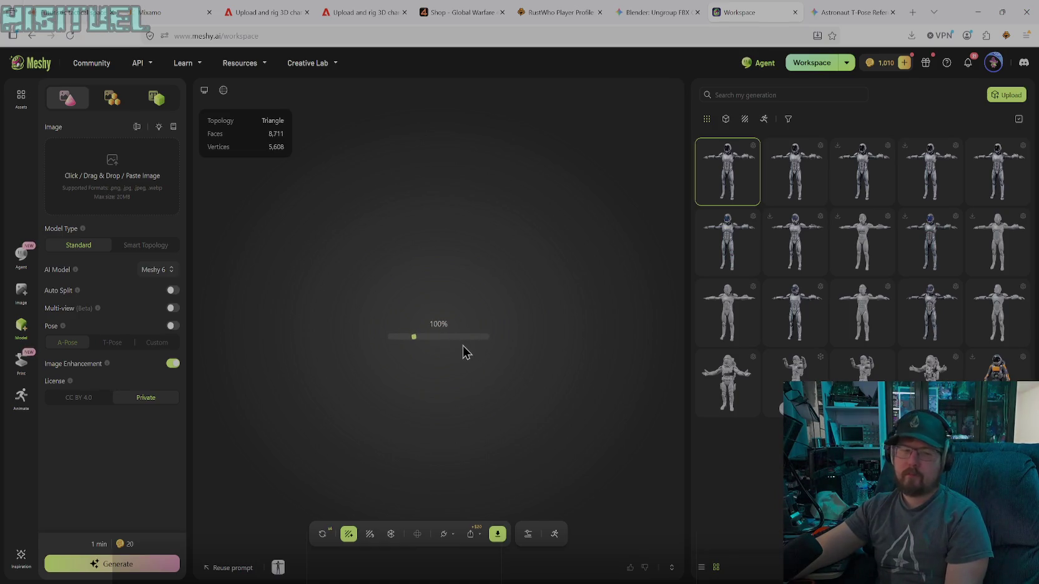
pyautogui.moveTo(435, 296)
pyautogui.mouseDown()
pyautogui.moveTo(505, 364)
pyautogui.moveTo(393, 341)
pyautogui.mouseUp()
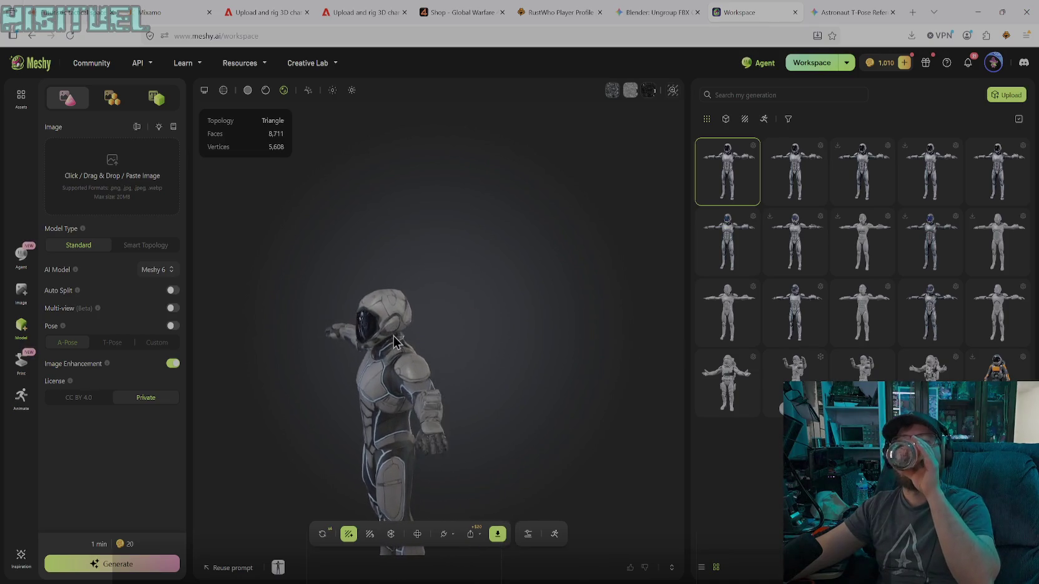
pyautogui.scroll(2, 412, 397)
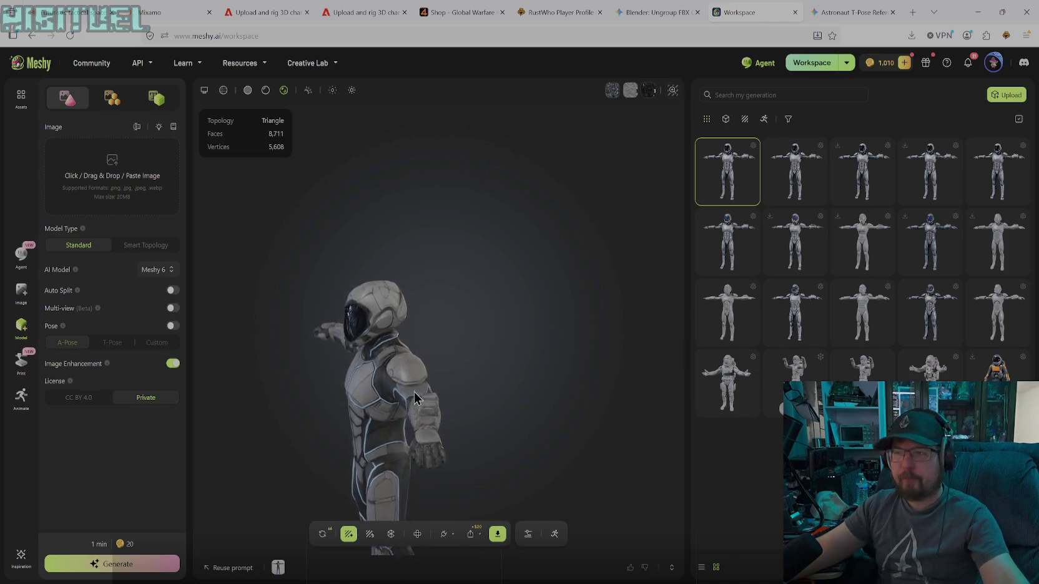
pyautogui.scroll(3, 413, 397)
pyautogui.scroll(3, 412, 397)
pyautogui.scroll(3, 365, 431)
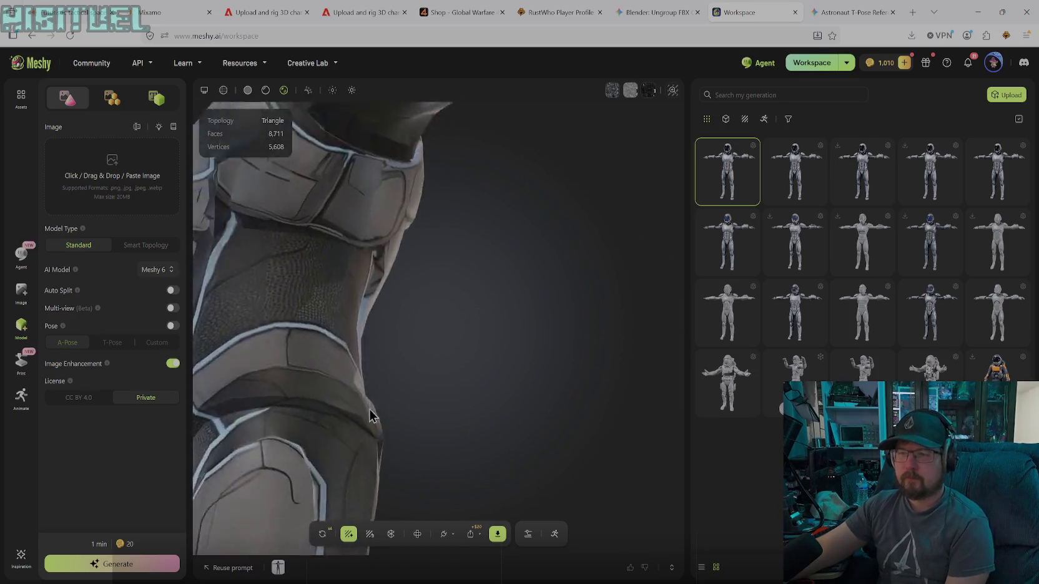
pyautogui.moveTo(365, 431); pyautogui.dragTo(413, 313)
pyautogui.scroll(4, 390, 165)
pyautogui.moveTo(390, 165)
pyautogui.mouseDown()
pyautogui.moveTo(439, 294)
pyautogui.moveTo(427, 194)
pyautogui.moveTo(440, 295)
pyautogui.moveTo(475, 316)
pyautogui.moveTo(417, 290)
pyautogui.moveTo(493, 289)
pyautogui.moveTo(440, 262)
pyautogui.moveTo(434, 225)
pyautogui.mouseUp()
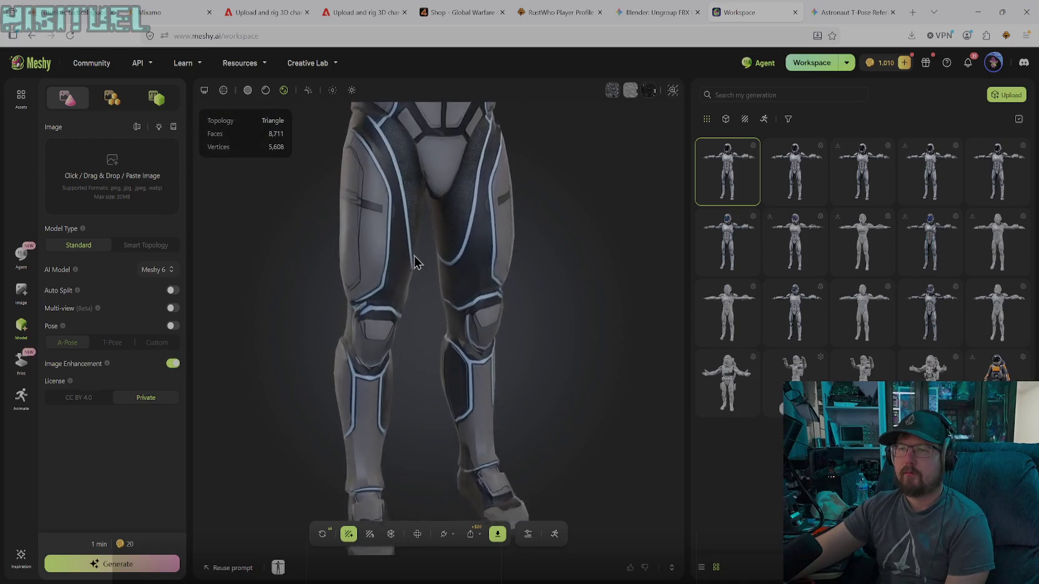
pyautogui.scroll(-5, 432, 212)
pyautogui.scroll(-3, 433, 206)
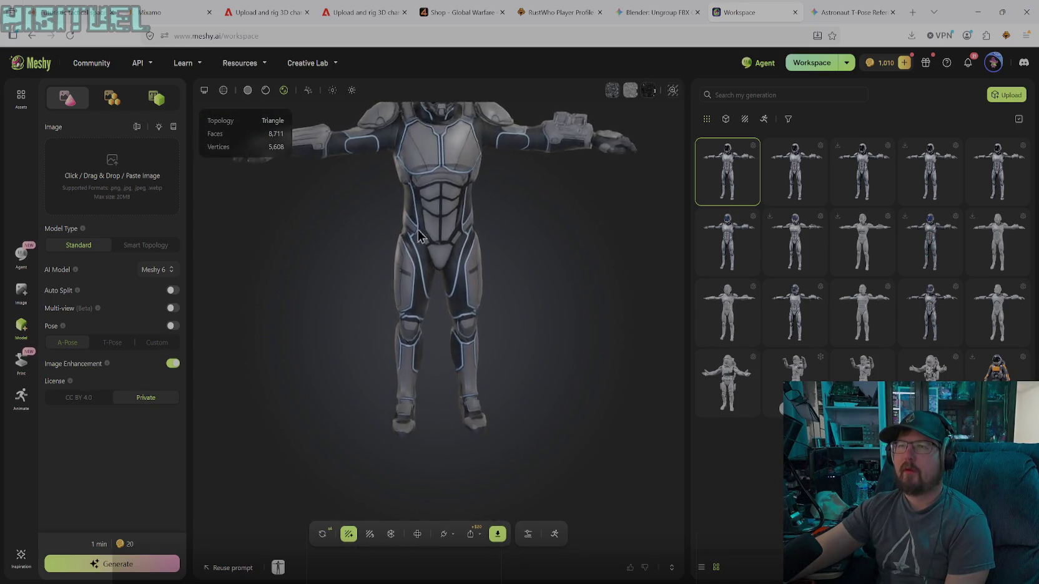
pyautogui.scroll(-2, 440, 196)
pyautogui.moveTo(423, 228)
pyautogui.mouseDown()
pyautogui.moveTo(337, 224)
pyautogui.moveTo(598, 227)
pyautogui.moveTo(513, 245)
pyautogui.moveTo(440, 234)
pyautogui.mouseUp()
pyautogui.scroll(2, 440, 234)
pyautogui.scroll(2, 440, 234)
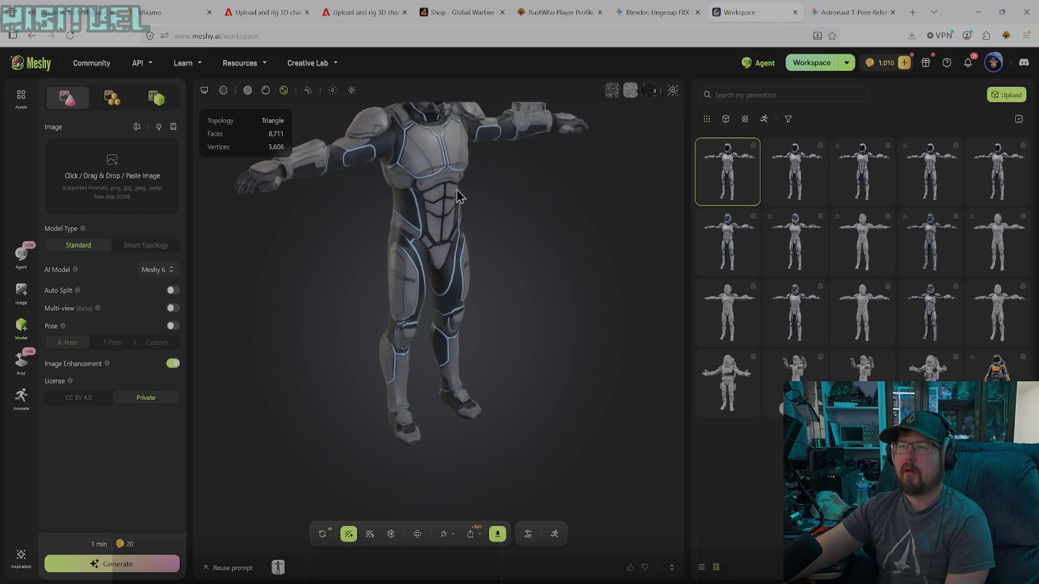
pyautogui.scroll(2, 440, 212)
pyautogui.scroll(2, 443, 172)
pyautogui.moveTo(444, 171)
pyautogui.mouseDown()
pyautogui.moveTo(429, 360)
pyautogui.moveTo(452, 320)
pyautogui.moveTo(434, 232)
pyautogui.moveTo(410, 292)
pyautogui.moveTo(369, 298)
pyautogui.moveTo(388, 349)
pyautogui.moveTo(435, 365)
pyautogui.moveTo(399, 397)
pyautogui.moveTo(500, 380)
pyautogui.moveTo(440, 351)
pyautogui.moveTo(449, 346)
pyautogui.mouseUp()
pyautogui.scroll(2, 429, 359)
pyautogui.scroll(2, 452, 373)
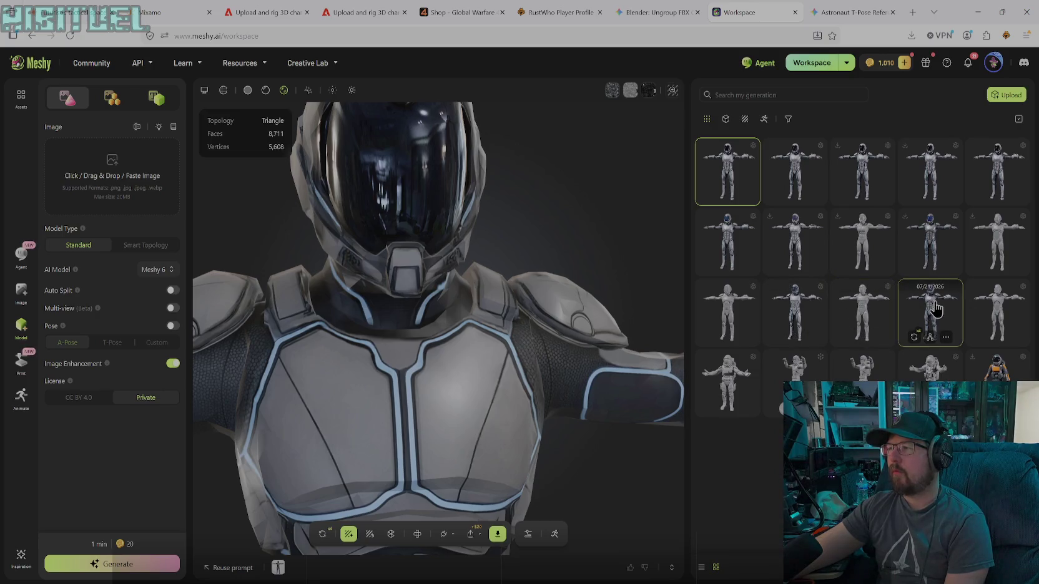
# - Load another generated version and zoom to a frontal view of its helmet and shoulders
pyautogui.click(934, 308)
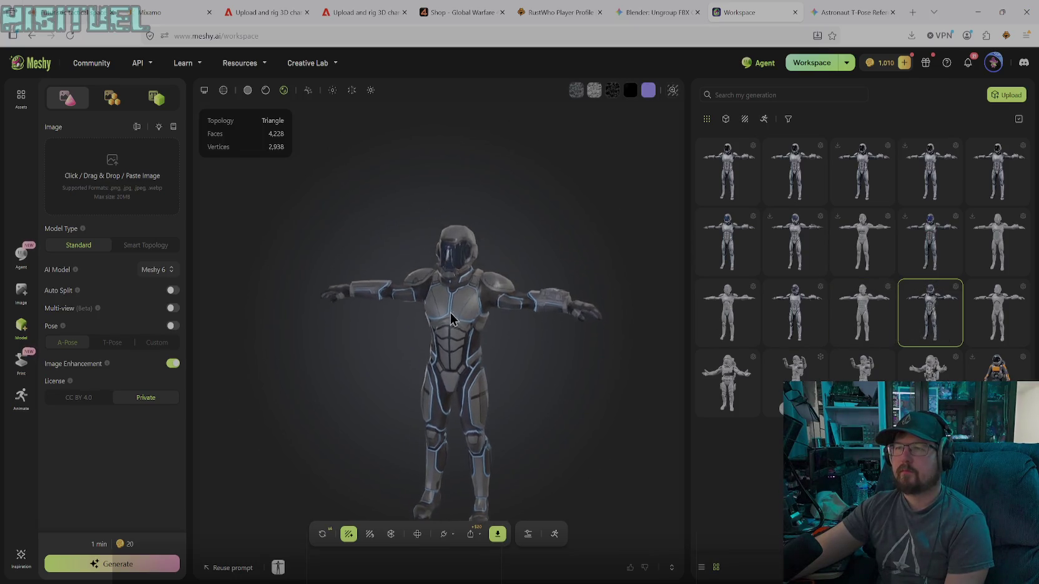
pyautogui.scroll(2, 437, 265)
pyautogui.scroll(3, 462, 275)
pyautogui.scroll(4, 486, 268)
pyautogui.moveTo(496, 263)
pyautogui.mouseDown()
pyautogui.moveTo(490, 222)
pyautogui.moveTo(438, 266)
pyautogui.mouseUp()
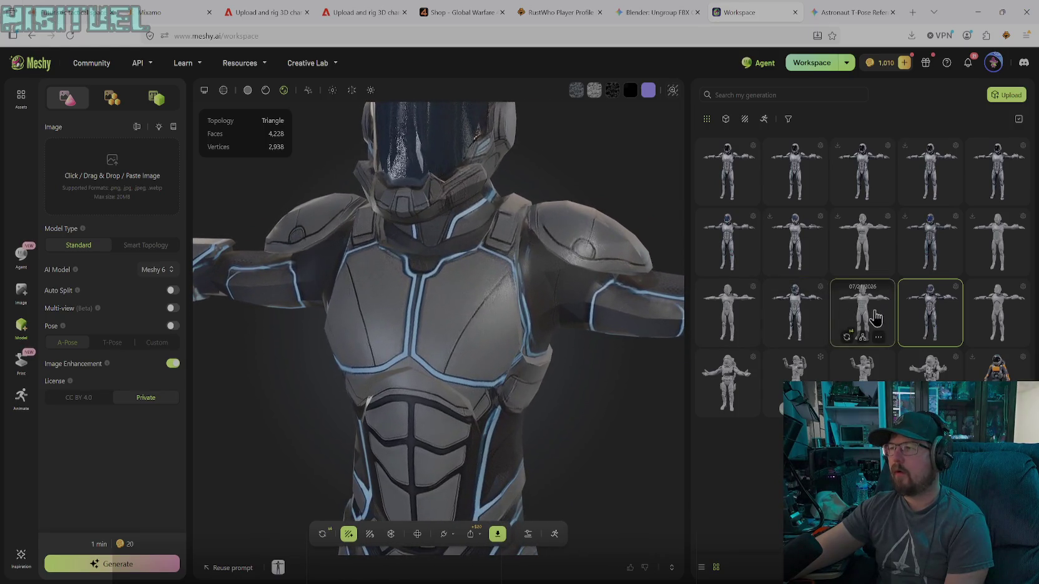
# - Load the 15,268-face version and inspect its helmet, shoulder and torso armor up close
pyautogui.click(798, 315)
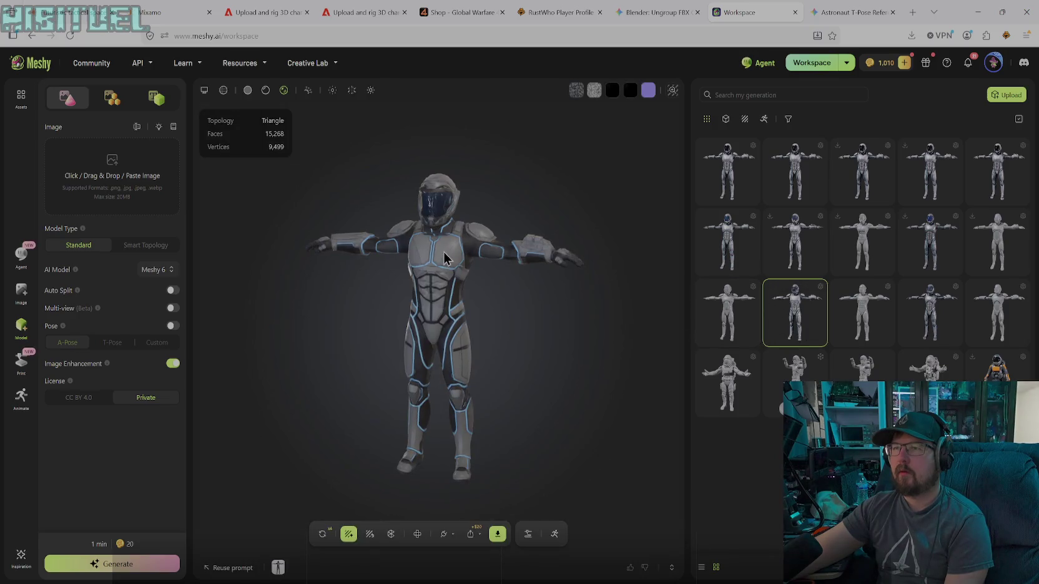
pyautogui.scroll(1, 443, 251)
pyautogui.scroll(2, 461, 296)
pyautogui.scroll(2, 474, 298)
pyautogui.scroll(2, 483, 252)
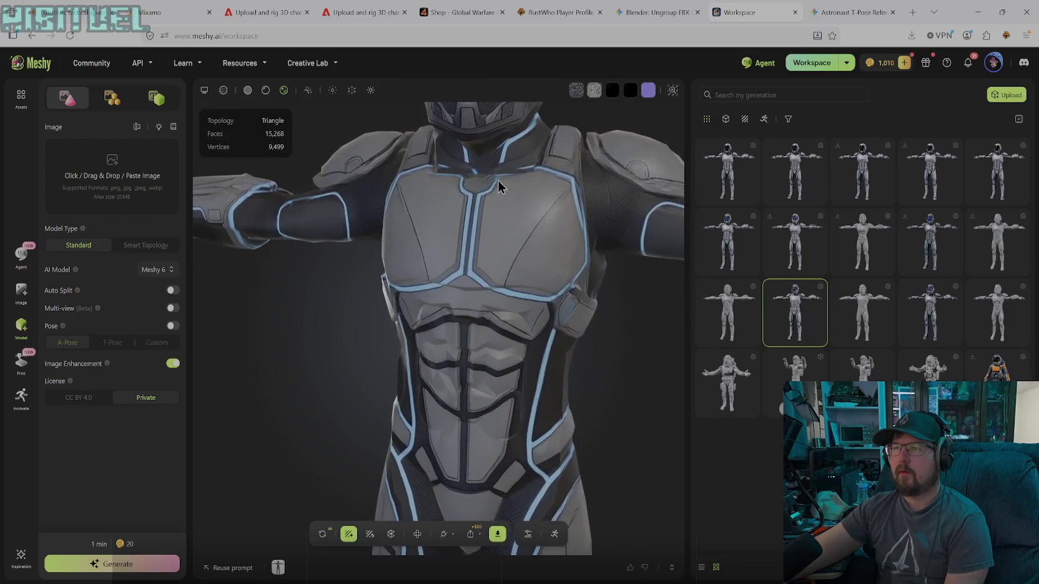
pyautogui.scroll(1, 463, 244)
pyautogui.scroll(1, 463, 247)
pyautogui.scroll(1, 471, 197)
pyautogui.scroll(1, 445, 226)
pyautogui.moveTo(444, 225)
pyautogui.mouseDown()
pyautogui.moveTo(533, 311)
pyautogui.moveTo(587, 324)
pyautogui.moveTo(609, 304)
pyautogui.moveTo(587, 310)
pyautogui.moveTo(460, 266)
pyautogui.moveTo(442, 280)
pyautogui.moveTo(477, 314)
pyautogui.moveTo(447, 328)
pyautogui.moveTo(295, 319)
pyautogui.mouseUp()
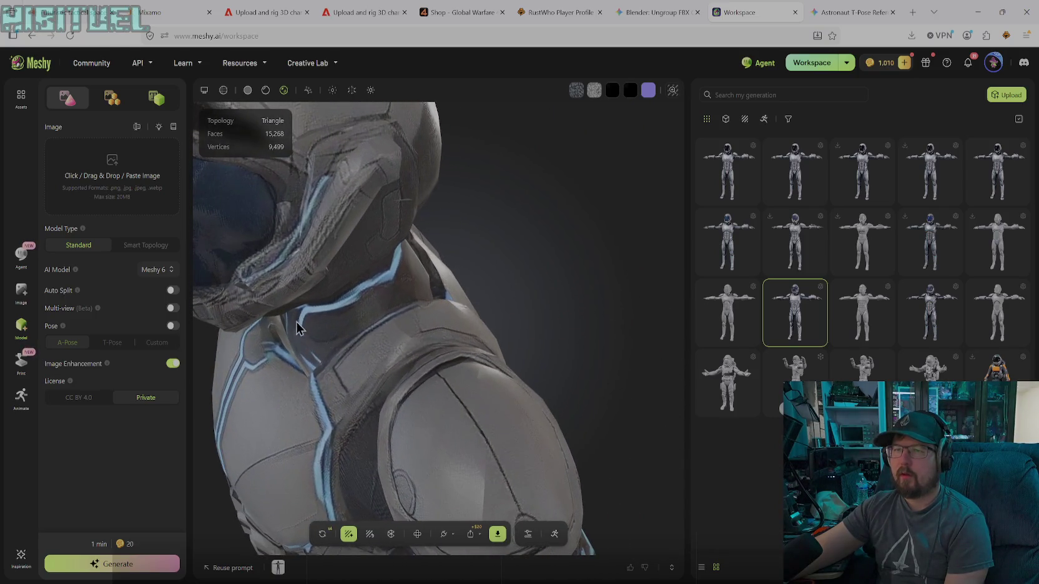
pyautogui.moveTo(380, 318)
pyautogui.mouseDown()
pyautogui.moveTo(339, 324)
pyautogui.moveTo(408, 297)
pyautogui.moveTo(389, 301)
pyautogui.moveTo(462, 256)
pyautogui.moveTo(433, 228)
pyautogui.moveTo(523, 302)
pyautogui.moveTo(437, 311)
pyautogui.moveTo(480, 344)
pyautogui.moveTo(528, 352)
pyautogui.moveTo(425, 365)
pyautogui.moveTo(578, 396)
pyautogui.moveTo(526, 322)
pyautogui.moveTo(464, 295)
pyautogui.moveTo(506, 322)
pyautogui.moveTo(494, 288)
pyautogui.moveTo(437, 294)
pyautogui.moveTo(425, 407)
pyautogui.mouseUp()
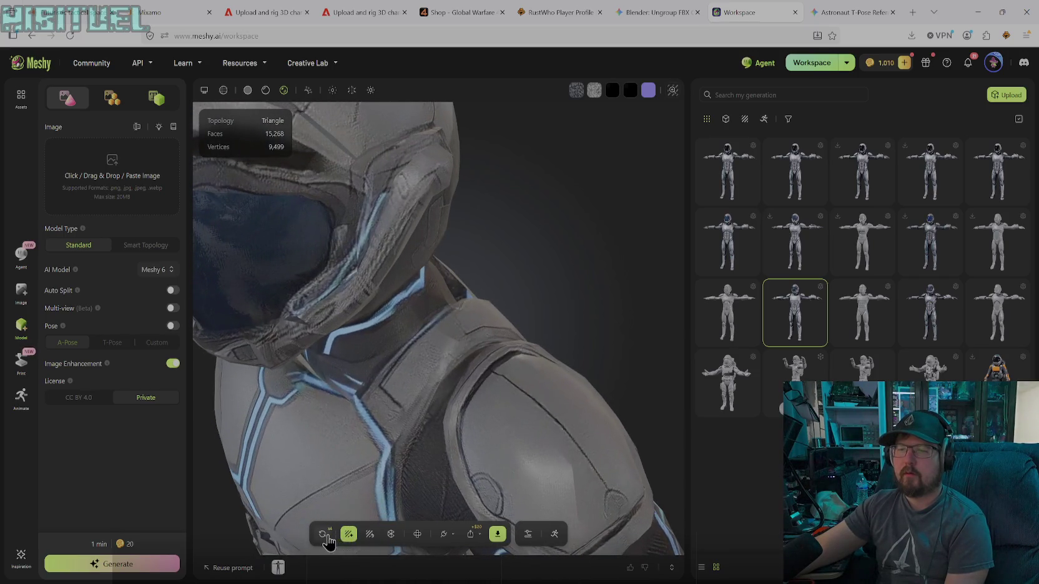
pyautogui.click(369, 536)
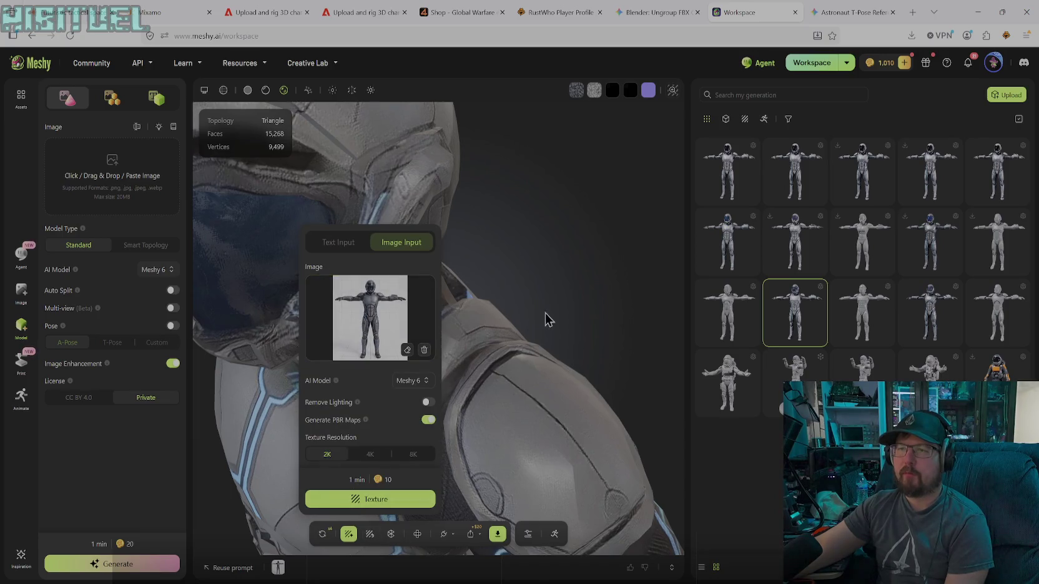
pyautogui.click(473, 265)
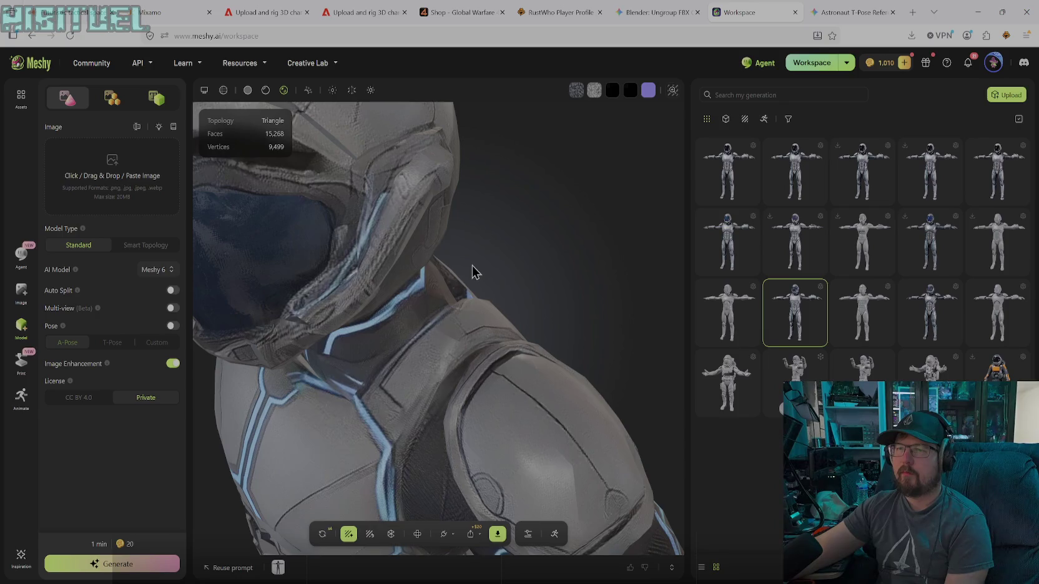
pyautogui.moveTo(458, 367)
pyautogui.mouseDown()
pyautogui.moveTo(501, 297)
pyautogui.moveTo(521, 348)
pyautogui.moveTo(593, 236)
pyautogui.moveTo(667, 264)
pyautogui.moveTo(672, 348)
pyautogui.moveTo(697, 368)
pyautogui.mouseUp()
pyautogui.scroll(-3, 496, 309)
pyautogui.scroll(-3, 492, 315)
pyautogui.moveTo(508, 331)
pyautogui.mouseDown()
pyautogui.moveTo(438, 345)
pyautogui.moveTo(458, 348)
pyautogui.moveTo(466, 367)
pyautogui.moveTo(437, 306)
pyautogui.moveTo(448, 329)
pyautogui.moveTo(404, 345)
pyautogui.moveTo(421, 377)
pyautogui.moveTo(615, 261)
pyautogui.mouseUp()
pyautogui.scroll(3, 458, 347)
pyautogui.scroll(2, 438, 347)
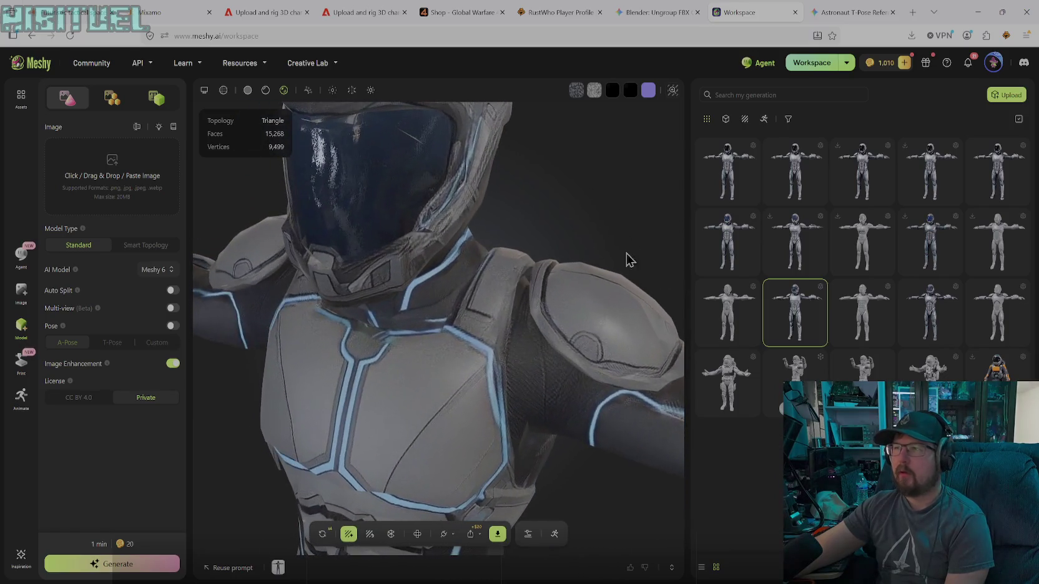
# - Reload the first armored character (8,711 faces) and zoom in on it
pyautogui.click(724, 184)
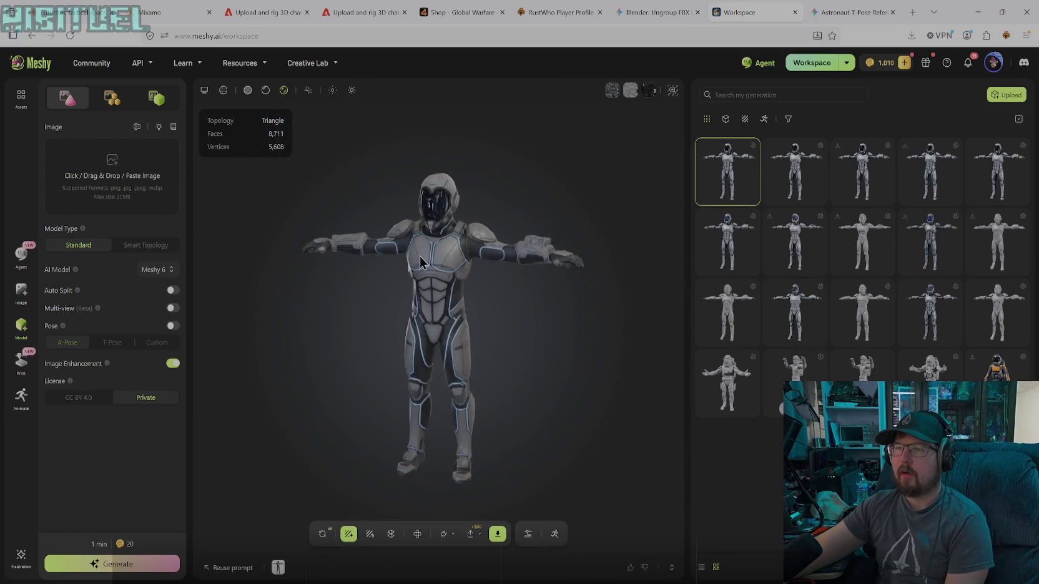
pyautogui.scroll(2, 419, 257)
pyautogui.scroll(3, 418, 244)
pyautogui.scroll(3, 417, 228)
pyautogui.scroll(3, 413, 205)
# - Orbit around the helmet and torso to inspect the chest, sides and back
pyautogui.moveTo(414, 205)
pyautogui.mouseDown()
pyautogui.moveTo(444, 186)
pyautogui.moveTo(413, 214)
pyautogui.moveTo(488, 261)
pyautogui.moveTo(463, 232)
pyautogui.moveTo(445, 305)
pyautogui.moveTo(481, 284)
pyautogui.moveTo(388, 286)
pyautogui.moveTo(342, 248)
pyautogui.moveTo(405, 230)
pyautogui.moveTo(435, 209)
pyautogui.moveTo(430, 197)
pyautogui.mouseUp()
pyautogui.moveTo(435, 216)
pyautogui.mouseDown()
pyautogui.moveTo(351, 218)
pyautogui.moveTo(412, 179)
pyautogui.moveTo(385, 201)
pyautogui.moveTo(370, 177)
pyautogui.moveTo(388, 179)
pyautogui.moveTo(437, 264)
pyautogui.moveTo(469, 293)
pyautogui.moveTo(450, 241)
pyautogui.moveTo(455, 304)
pyautogui.moveTo(475, 278)
pyautogui.moveTo(455, 265)
pyautogui.moveTo(381, 262)
pyautogui.moveTo(463, 256)
pyautogui.moveTo(418, 229)
pyautogui.moveTo(426, 262)
pyautogui.moveTo(424, 229)
pyautogui.moveTo(472, 271)
pyautogui.moveTo(516, 271)
pyautogui.mouseUp()
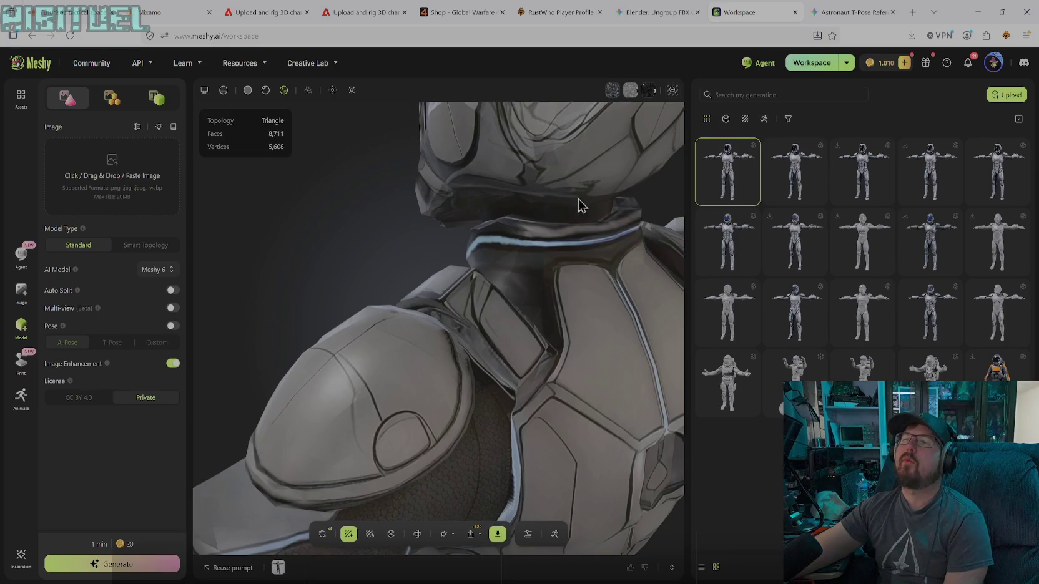
pyautogui.moveTo(540, 209)
pyautogui.mouseDown()
pyautogui.moveTo(565, 273)
pyautogui.moveTo(582, 269)
pyautogui.moveTo(519, 259)
pyautogui.moveTo(560, 267)
pyautogui.moveTo(560, 244)
pyautogui.moveTo(475, 266)
pyautogui.moveTo(517, 256)
pyautogui.moveTo(536, 278)
pyautogui.moveTo(450, 354)
pyautogui.moveTo(405, 290)
pyautogui.moveTo(404, 327)
pyautogui.moveTo(386, 336)
pyautogui.moveTo(328, 339)
pyautogui.moveTo(309, 328)
pyautogui.mouseUp()
pyautogui.moveTo(428, 345)
pyautogui.mouseDown()
pyautogui.moveTo(452, 317)
pyautogui.moveTo(461, 391)
pyautogui.moveTo(443, 381)
pyautogui.moveTo(493, 373)
pyautogui.moveTo(554, 392)
pyautogui.mouseUp()
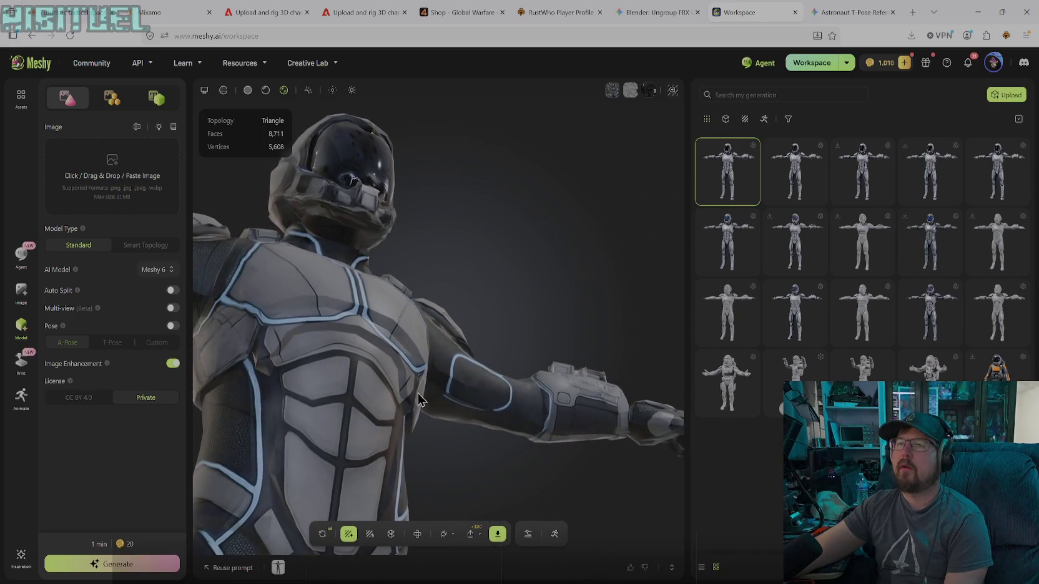
pyautogui.moveTo(418, 401)
pyautogui.mouseDown()
pyautogui.moveTo(377, 422)
pyautogui.moveTo(439, 431)
pyautogui.moveTo(537, 371)
pyautogui.moveTo(446, 340)
pyautogui.moveTo(462, 374)
pyautogui.moveTo(510, 366)
pyautogui.moveTo(560, 411)
pyautogui.moveTo(573, 403)
pyautogui.mouseUp()
pyautogui.moveTo(418, 391)
pyautogui.mouseDown()
pyautogui.moveTo(450, 398)
pyautogui.moveTo(389, 397)
pyautogui.moveTo(426, 407)
pyautogui.moveTo(369, 392)
pyautogui.moveTo(375, 409)
pyautogui.moveTo(458, 412)
pyautogui.moveTo(422, 403)
pyautogui.moveTo(424, 394)
pyautogui.moveTo(433, 397)
pyautogui.moveTo(359, 402)
pyautogui.moveTo(491, 377)
pyautogui.moveTo(499, 400)
pyautogui.moveTo(485, 399)
pyautogui.mouseUp()
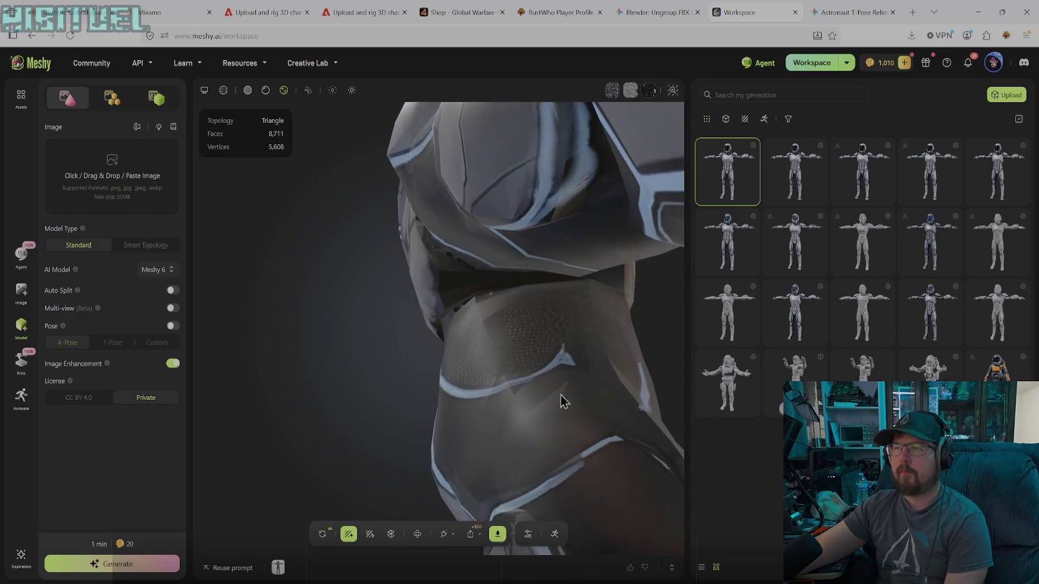
pyautogui.moveTo(567, 380)
pyautogui.mouseDown()
pyautogui.moveTo(507, 370)
pyautogui.moveTo(538, 375)
pyautogui.mouseUp()
pyautogui.scroll(3, 537, 375)
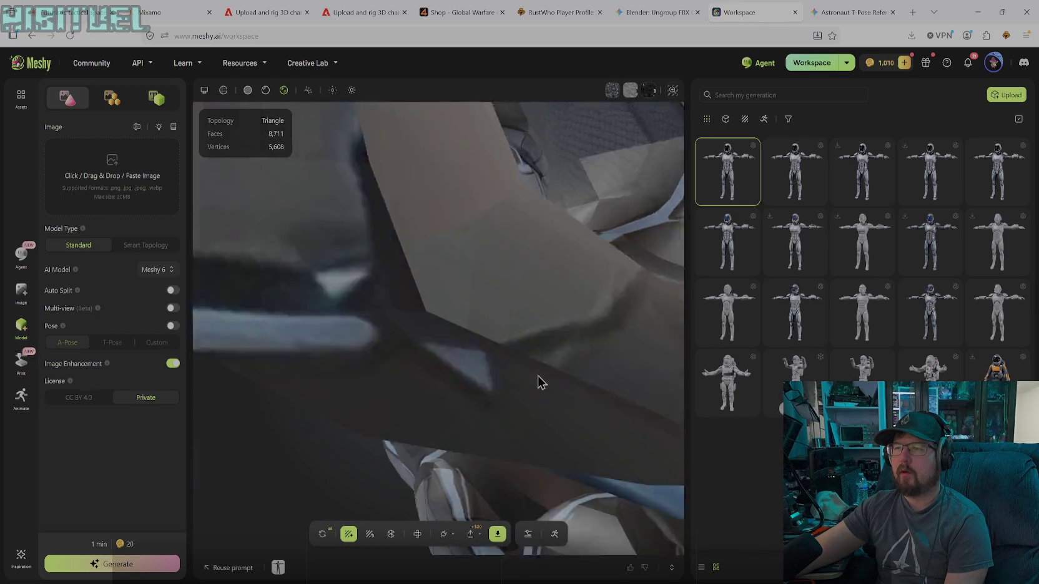
pyautogui.scroll(-5, 537, 376)
pyautogui.moveTo(501, 318)
pyautogui.mouseDown()
pyautogui.moveTo(507, 398)
pyautogui.moveTo(568, 435)
pyautogui.moveTo(473, 429)
pyautogui.moveTo(493, 339)
pyautogui.moveTo(592, 411)
pyautogui.moveTo(597, 360)
pyautogui.moveTo(610, 361)
pyautogui.moveTo(560, 380)
pyautogui.moveTo(509, 344)
pyautogui.mouseUp()
pyautogui.scroll(3, 509, 344)
pyautogui.scroll(2, 530, 359)
pyautogui.moveTo(454, 362)
pyautogui.mouseDown()
pyautogui.moveTo(439, 338)
pyautogui.moveTo(483, 368)
pyautogui.moveTo(562, 359)
pyautogui.moveTo(445, 358)
pyautogui.moveTo(467, 355)
pyautogui.moveTo(481, 392)
pyautogui.moveTo(477, 341)
pyautogui.moveTo(428, 316)
pyautogui.moveTo(387, 320)
pyautogui.moveTo(368, 304)
pyautogui.moveTo(491, 298)
pyautogui.moveTo(447, 322)
pyautogui.moveTo(567, 324)
pyautogui.moveTo(522, 332)
pyautogui.moveTo(552, 343)
pyautogui.moveTo(653, 327)
pyautogui.moveTo(646, 302)
pyautogui.moveTo(630, 304)
pyautogui.moveTo(631, 327)
pyautogui.moveTo(679, 353)
pyautogui.mouseUp()
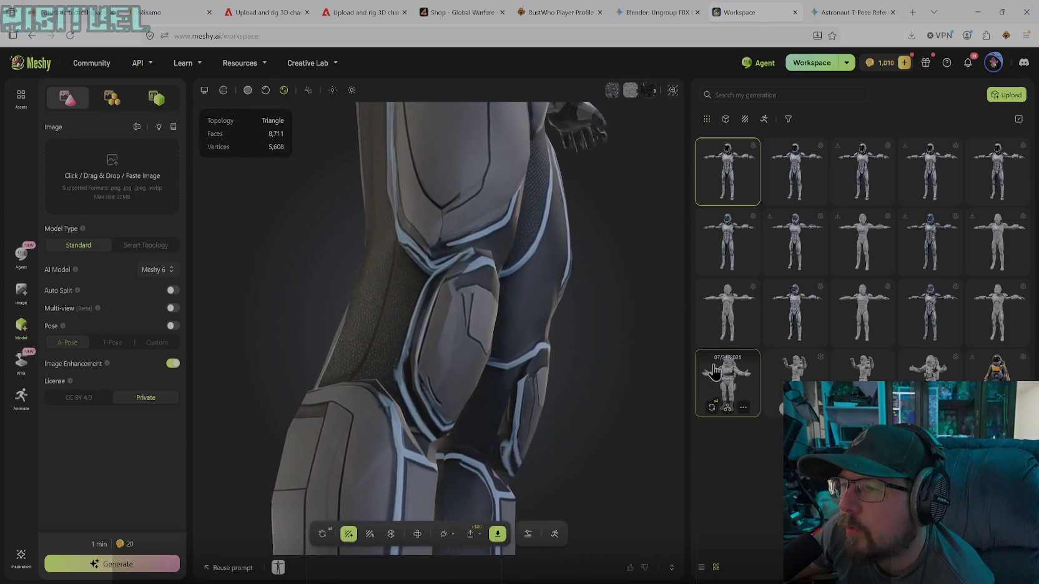
pyautogui.moveTo(740, 361); pyautogui.dragTo(690, 340)
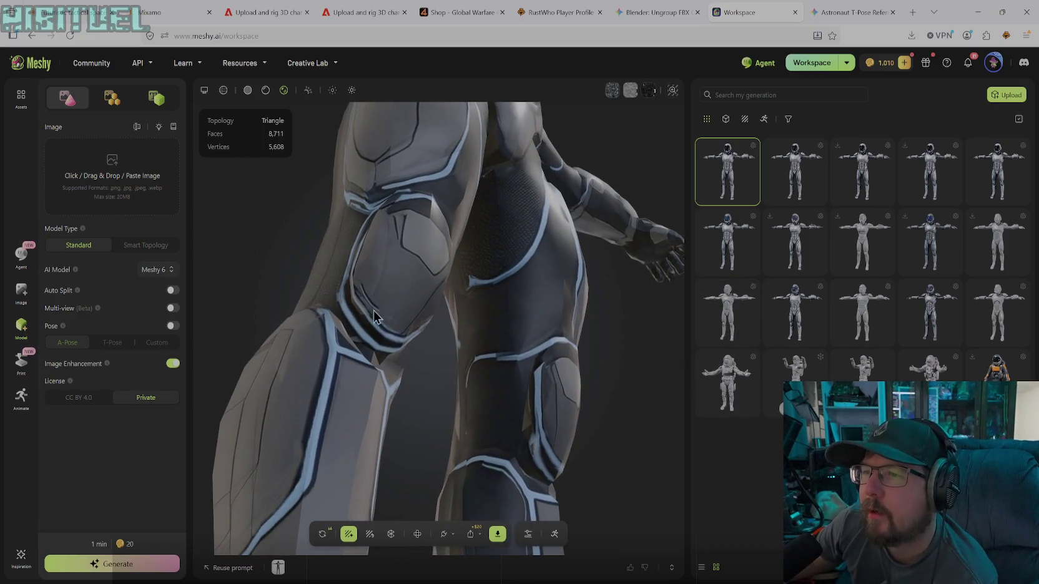
pyautogui.moveTo(403, 352); pyautogui.dragTo(361, 345)
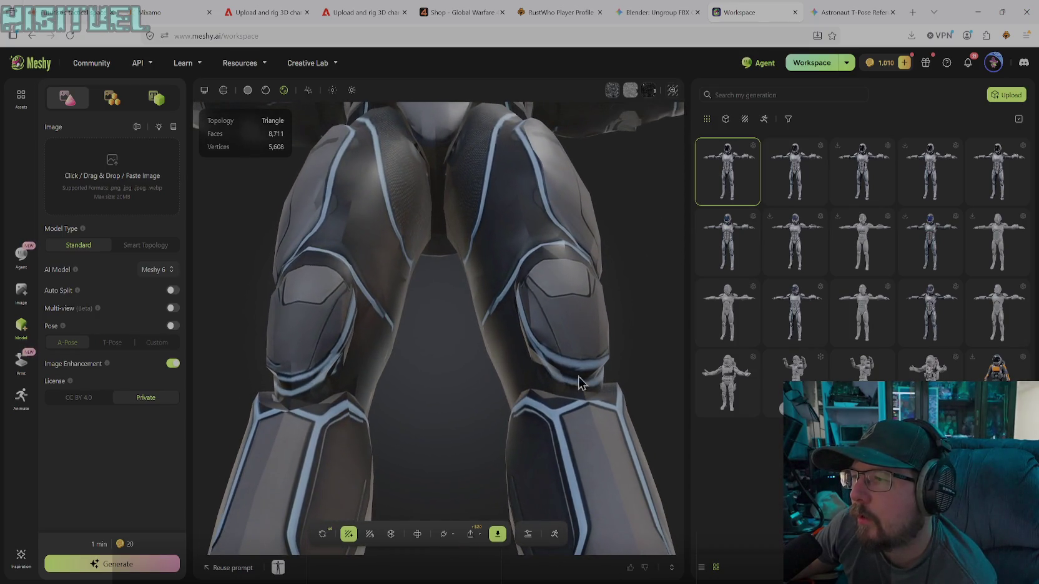
pyautogui.moveTo(590, 380)
pyautogui.mouseDown()
pyautogui.moveTo(527, 387)
pyautogui.moveTo(558, 404)
pyautogui.moveTo(670, 392)
pyautogui.moveTo(574, 387)
pyautogui.moveTo(649, 387)
pyautogui.moveTo(621, 434)
pyautogui.moveTo(592, 432)
pyautogui.moveTo(579, 367)
pyautogui.moveTo(556, 377)
pyautogui.moveTo(588, 403)
pyautogui.moveTo(568, 390)
pyautogui.moveTo(505, 429)
pyautogui.moveTo(534, 432)
pyautogui.moveTo(558, 456)
pyautogui.moveTo(511, 445)
pyautogui.moveTo(521, 448)
pyautogui.moveTo(597, 449)
pyautogui.moveTo(509, 443)
pyautogui.mouseUp()
pyautogui.moveTo(523, 493); pyautogui.dragTo(489, 510)
pyautogui.moveTo(480, 463)
pyautogui.mouseDown()
pyautogui.moveTo(410, 456)
pyautogui.moveTo(453, 476)
pyautogui.moveTo(479, 517)
pyautogui.moveTo(548, 420)
pyautogui.moveTo(530, 436)
pyautogui.moveTo(437, 443)
pyautogui.moveTo(406, 424)
pyautogui.moveTo(593, 462)
pyautogui.moveTo(626, 494)
pyautogui.moveTo(598, 530)
pyautogui.moveTo(628, 491)
pyautogui.moveTo(667, 474)
pyautogui.moveTo(750, 469)
pyautogui.moveTo(762, 485)
pyautogui.moveTo(757, 516)
pyautogui.moveTo(735, 518)
pyautogui.moveTo(727, 501)
pyautogui.moveTo(707, 499)
pyautogui.moveTo(632, 444)
pyautogui.moveTo(625, 420)
pyautogui.moveTo(672, 419)
pyautogui.moveTo(582, 395)
pyautogui.mouseUp()
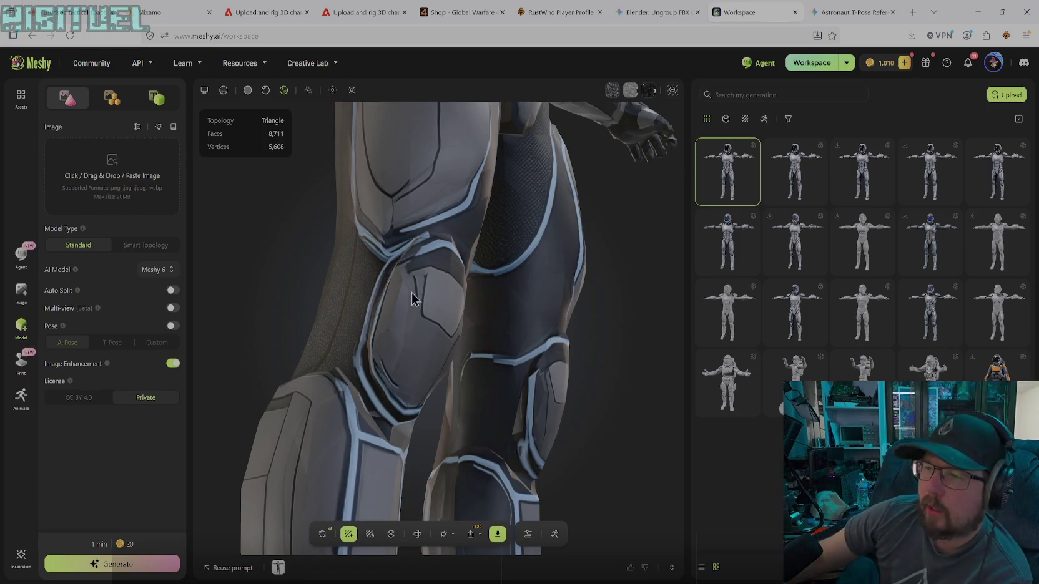
pyautogui.moveTo(379, 323)
pyautogui.mouseDown()
pyautogui.moveTo(367, 357)
pyautogui.moveTo(384, 357)
pyautogui.moveTo(365, 365)
pyautogui.moveTo(362, 312)
pyautogui.moveTo(284, 319)
pyautogui.moveTo(262, 344)
pyautogui.moveTo(306, 361)
pyautogui.moveTo(386, 350)
pyautogui.moveTo(368, 296)
pyautogui.moveTo(339, 298)
pyautogui.moveTo(323, 314)
pyautogui.moveTo(391, 322)
pyautogui.mouseUp()
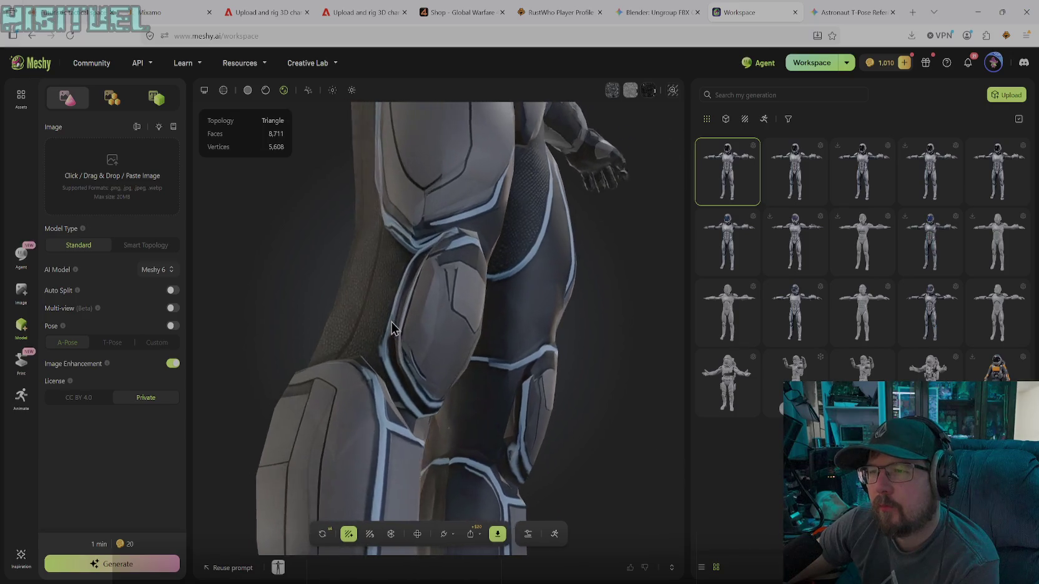
pyautogui.moveTo(405, 385)
pyautogui.mouseDown()
pyautogui.moveTo(400, 399)
pyautogui.moveTo(343, 392)
pyautogui.mouseUp()
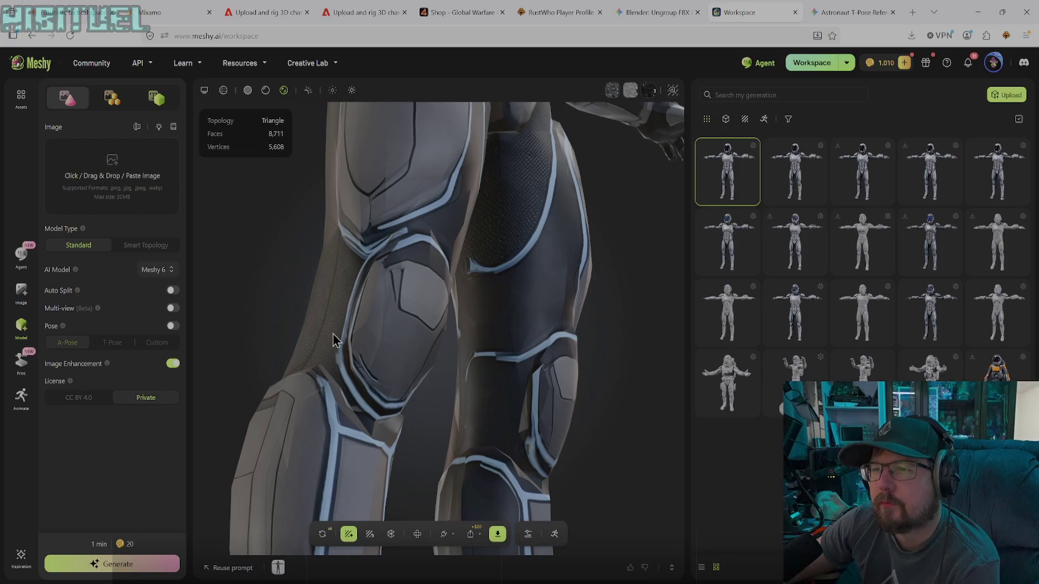
pyautogui.moveTo(379, 407)
pyautogui.mouseDown()
pyautogui.moveTo(422, 433)
pyautogui.moveTo(475, 389)
pyautogui.moveTo(506, 452)
pyautogui.moveTo(548, 428)
pyautogui.moveTo(564, 339)
pyautogui.moveTo(541, 523)
pyautogui.moveTo(508, 409)
pyautogui.moveTo(566, 354)
pyautogui.moveTo(563, 337)
pyautogui.mouseUp()
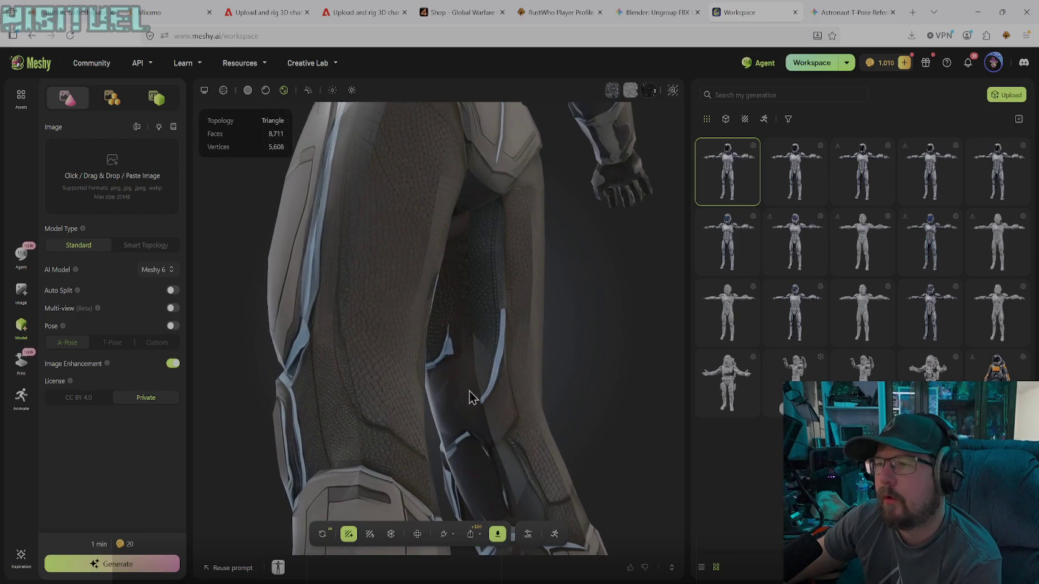
pyautogui.moveTo(517, 373); pyautogui.dragTo(490, 395)
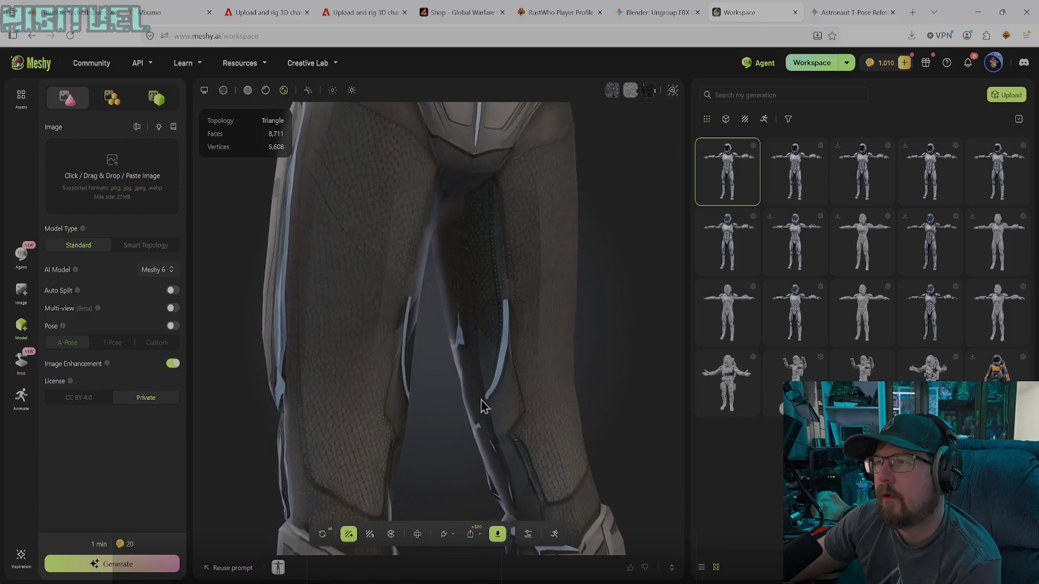
pyautogui.moveTo(532, 322)
pyautogui.mouseDown()
pyautogui.moveTo(449, 455)
pyautogui.moveTo(454, 366)
pyautogui.moveTo(485, 393)
pyautogui.moveTo(496, 422)
pyautogui.moveTo(462, 410)
pyautogui.moveTo(507, 416)
pyautogui.moveTo(435, 418)
pyautogui.moveTo(424, 433)
pyautogui.moveTo(477, 446)
pyautogui.moveTo(503, 441)
pyautogui.moveTo(493, 430)
pyautogui.mouseUp()
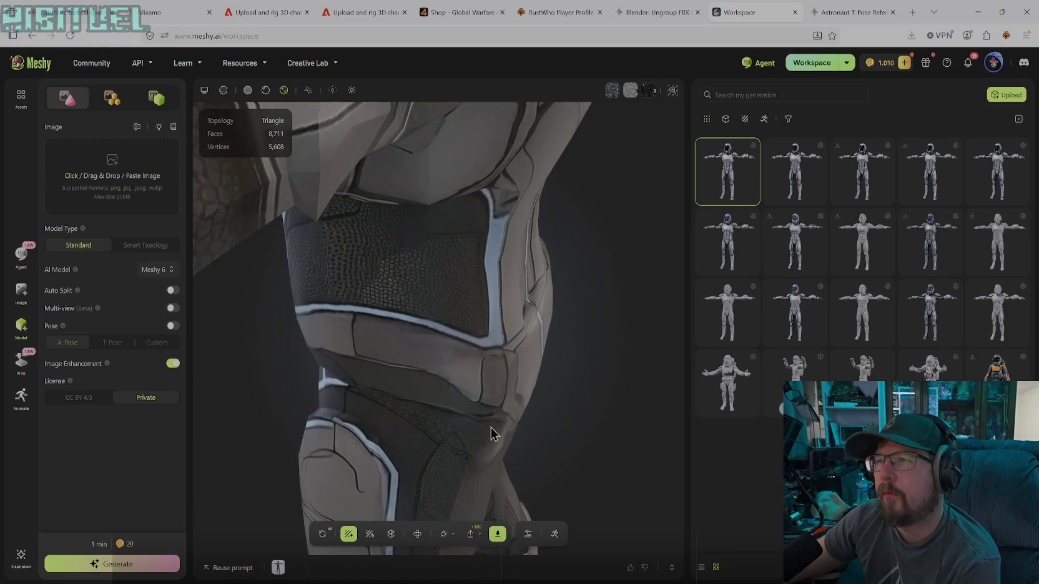
pyautogui.moveTo(445, 360)
pyautogui.mouseDown()
pyautogui.moveTo(444, 351)
pyautogui.moveTo(405, 359)
pyautogui.mouseUp()
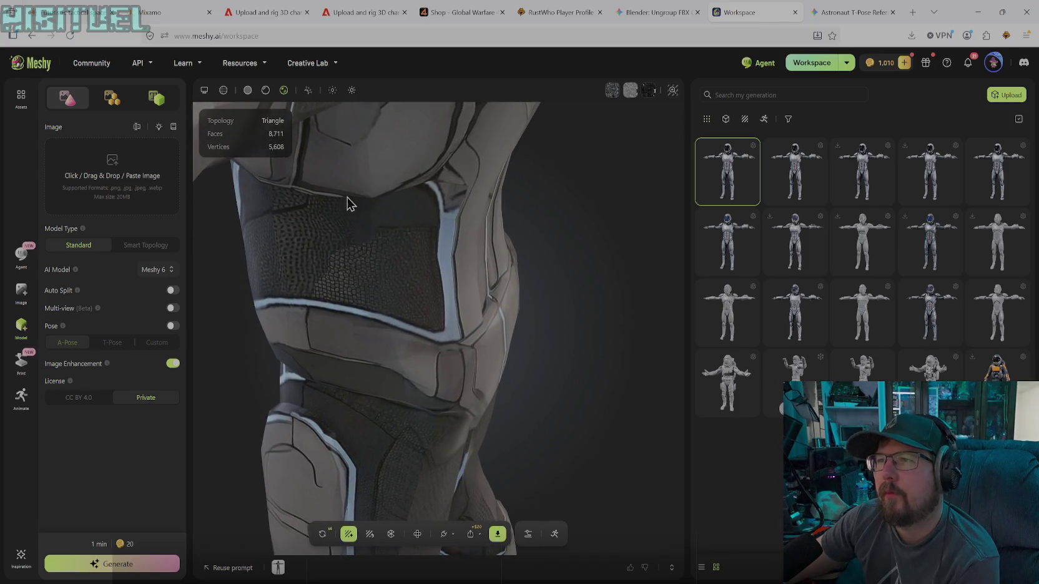
pyautogui.moveTo(448, 243)
pyautogui.mouseDown()
pyautogui.moveTo(383, 213)
pyautogui.moveTo(421, 220)
pyautogui.moveTo(356, 164)
pyautogui.mouseUp()
pyautogui.moveTo(396, 191); pyautogui.dragTo(478, 242)
pyautogui.moveTo(506, 276)
pyautogui.mouseDown()
pyautogui.moveTo(529, 272)
pyautogui.moveTo(510, 262)
pyautogui.moveTo(535, 265)
pyautogui.moveTo(575, 244)
pyautogui.moveTo(651, 229)
pyautogui.mouseUp()
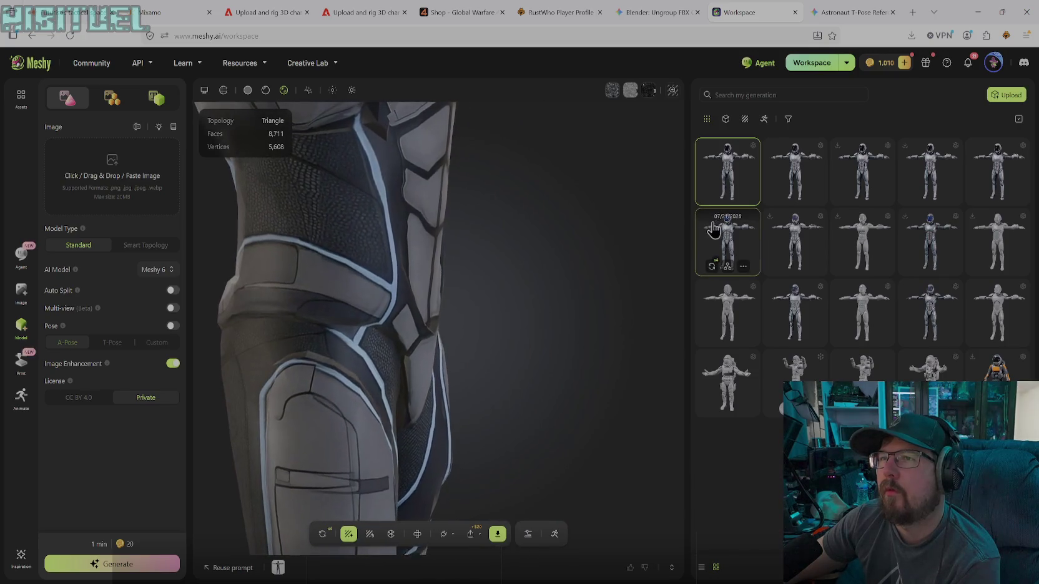
pyautogui.scroll(5, 507, 242)
pyautogui.scroll(-5, 507, 242)
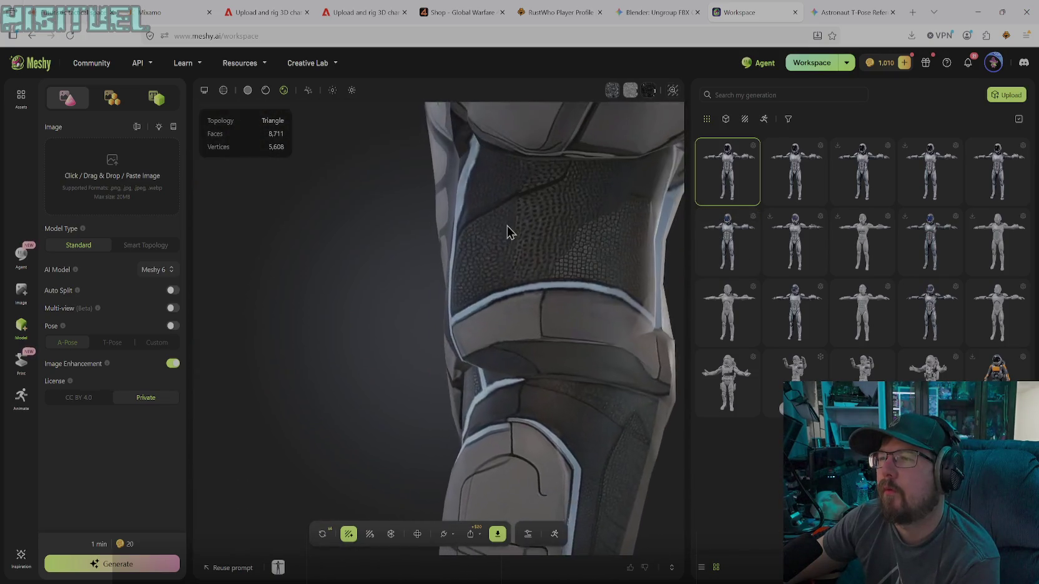
pyautogui.scroll(2, 550, 220)
pyautogui.scroll(-3, 567, 219)
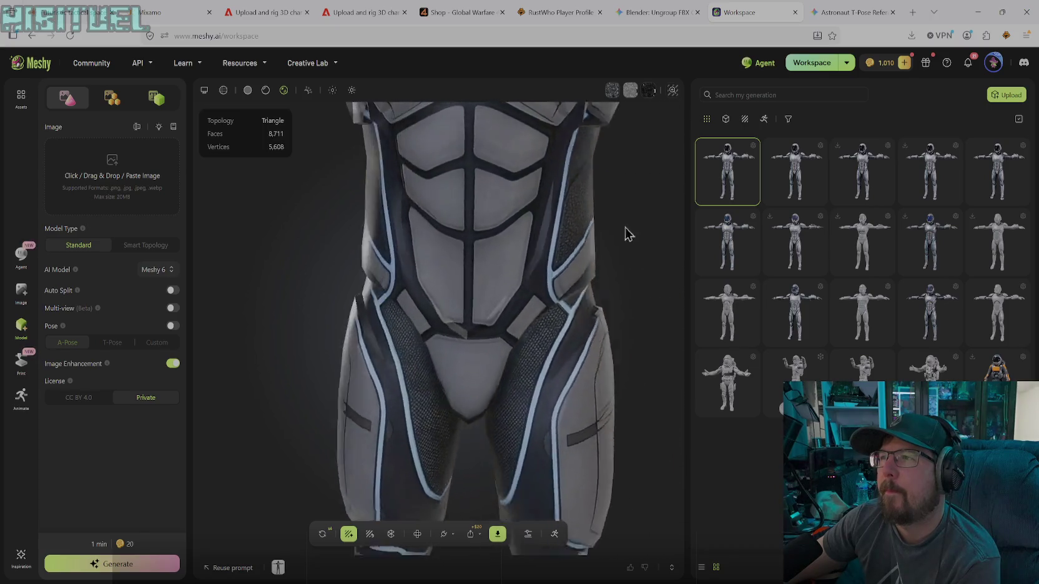
pyautogui.moveTo(621, 231); pyautogui.dragTo(668, 225)
pyautogui.scroll(3, 588, 236)
pyautogui.moveTo(588, 235)
pyautogui.mouseDown()
pyautogui.moveTo(538, 234)
pyautogui.moveTo(602, 240)
pyautogui.moveTo(651, 232)
pyautogui.moveTo(540, 236)
pyautogui.moveTo(672, 227)
pyautogui.moveTo(580, 231)
pyautogui.moveTo(574, 270)
pyautogui.moveTo(526, 291)
pyautogui.moveTo(556, 332)
pyautogui.moveTo(649, 343)
pyautogui.moveTo(677, 318)
pyautogui.moveTo(665, 285)
pyautogui.moveTo(593, 346)
pyautogui.moveTo(523, 362)
pyautogui.moveTo(491, 341)
pyautogui.moveTo(450, 347)
pyautogui.moveTo(360, 417)
pyautogui.mouseUp()
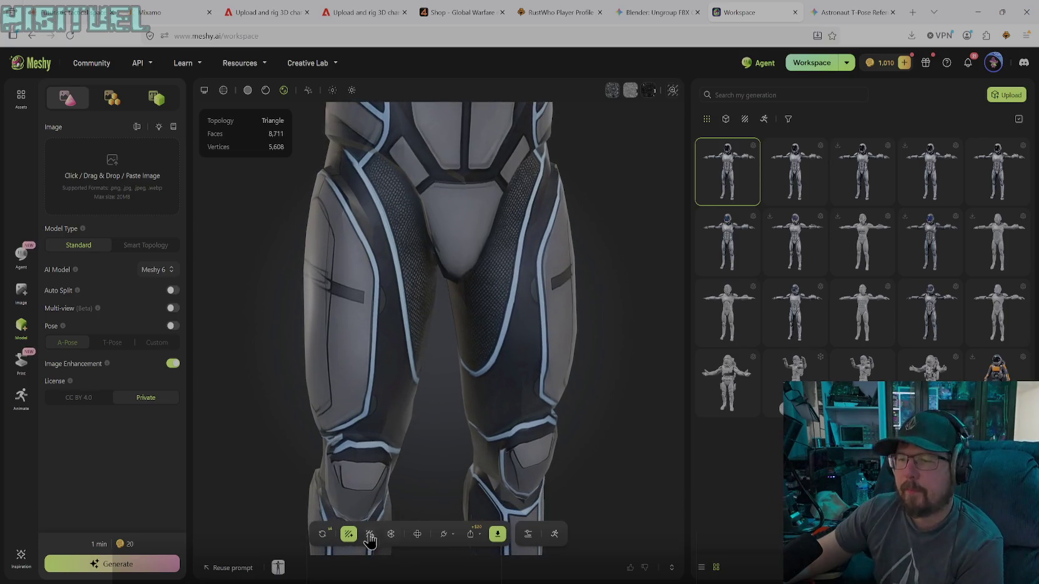
pyautogui.click(347, 536)
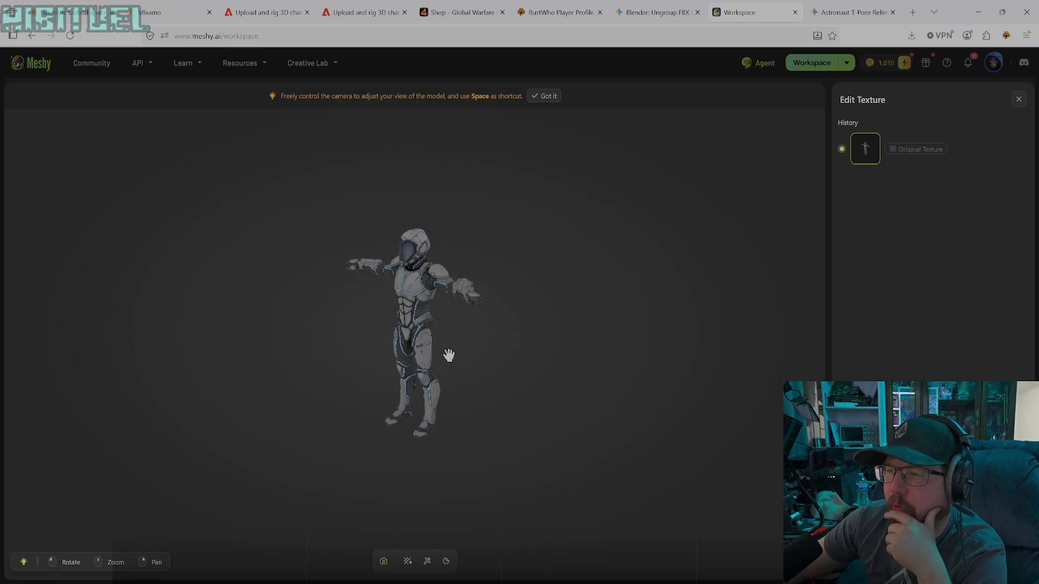
# - Rotate the model and zoom in closely on the thigh
pyautogui.moveTo(447, 354); pyautogui.dragTo(477, 383)
pyautogui.scroll(2, 487, 410)
pyautogui.scroll(2, 487, 410)
pyautogui.scroll(3, 615, 362)
pyautogui.scroll(2, 615, 363)
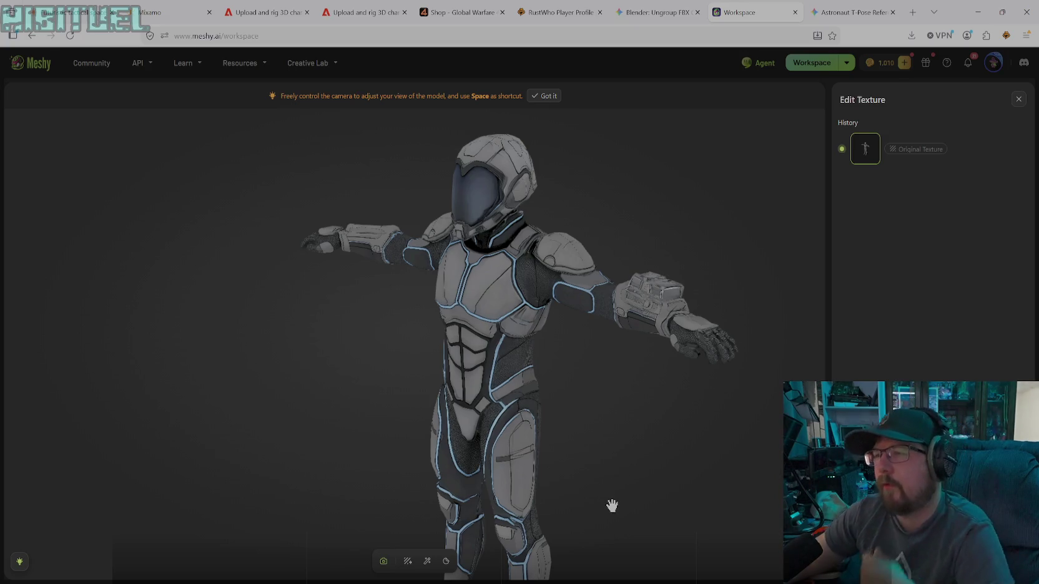
pyautogui.scroll(3, 570, 443)
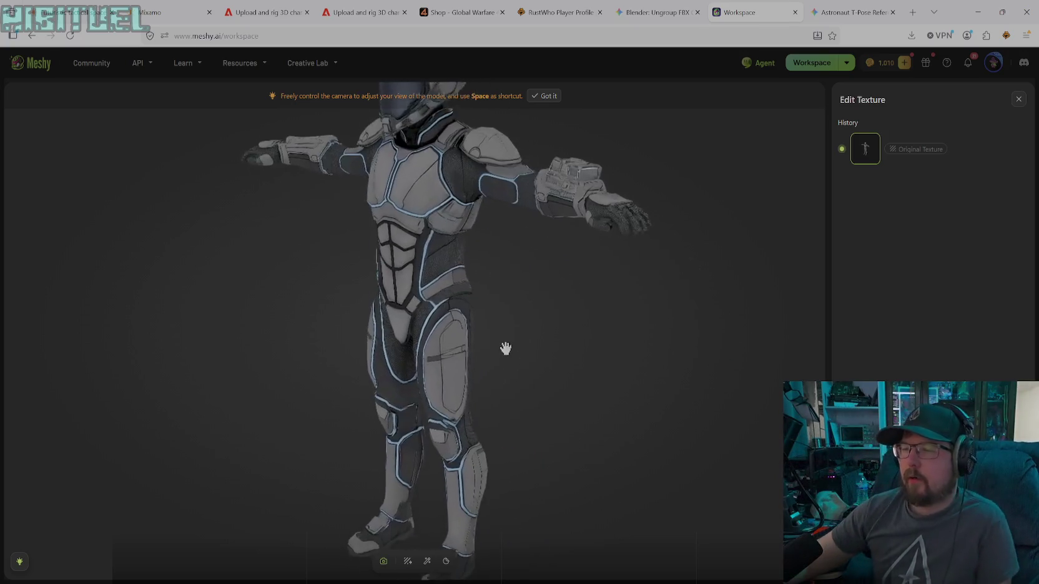
pyautogui.scroll(3, 503, 352)
pyautogui.scroll(3, 500, 361)
pyautogui.scroll(2, 549, 415)
pyautogui.scroll(2, 590, 455)
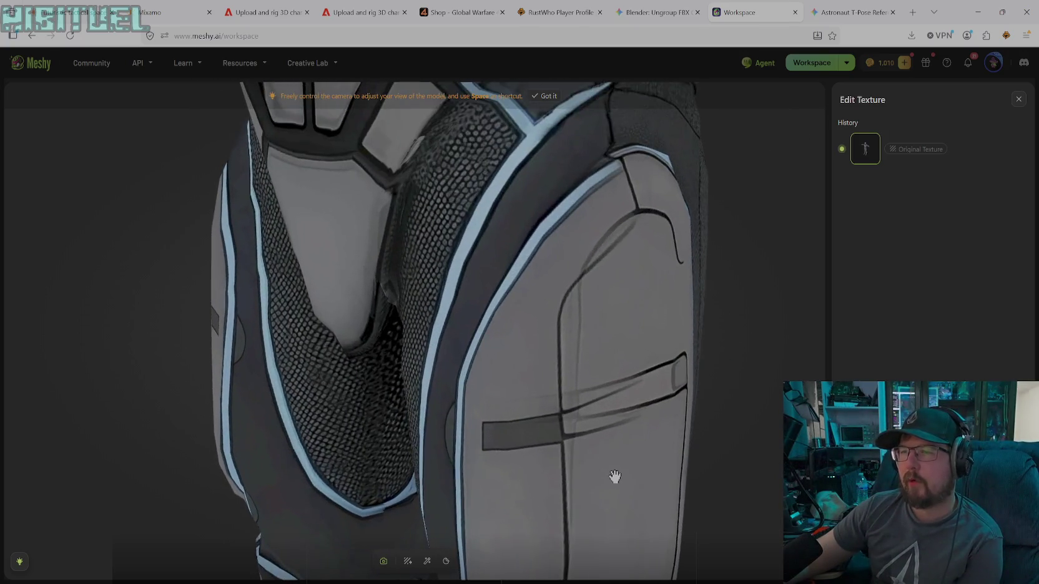
pyautogui.scroll(2, 610, 418)
pyautogui.scroll(1, 615, 412)
# - Orbit down to a close-up of the seam below the knee armour
pyautogui.moveTo(617, 448)
pyautogui.mouseDown()
pyautogui.moveTo(530, 315)
pyautogui.moveTo(558, 413)
pyautogui.moveTo(603, 343)
pyautogui.moveTo(524, 401)
pyautogui.moveTo(571, 447)
pyautogui.moveTo(503, 466)
pyautogui.moveTo(445, 425)
pyautogui.moveTo(474, 482)
pyautogui.moveTo(563, 489)
pyautogui.moveTo(392, 496)
pyautogui.moveTo(602, 489)
pyautogui.moveTo(600, 450)
pyautogui.moveTo(586, 439)
pyautogui.moveTo(621, 445)
pyautogui.moveTo(438, 470)
pyautogui.moveTo(443, 494)
pyautogui.moveTo(436, 465)
pyautogui.moveTo(474, 441)
pyautogui.moveTo(605, 474)
pyautogui.moveTo(571, 482)
pyautogui.moveTo(418, 473)
pyautogui.moveTo(378, 498)
pyautogui.moveTo(365, 525)
pyautogui.moveTo(506, 477)
pyautogui.mouseUp()
pyautogui.moveTo(598, 429)
pyautogui.mouseDown()
pyautogui.moveTo(533, 420)
pyautogui.moveTo(506, 433)
pyautogui.moveTo(519, 445)
pyautogui.moveTo(642, 399)
pyautogui.moveTo(613, 376)
pyautogui.mouseUp()
pyautogui.moveTo(522, 325)
pyautogui.mouseDown()
pyautogui.moveTo(548, 419)
pyautogui.moveTo(578, 364)
pyautogui.moveTo(564, 393)
pyautogui.mouseUp()
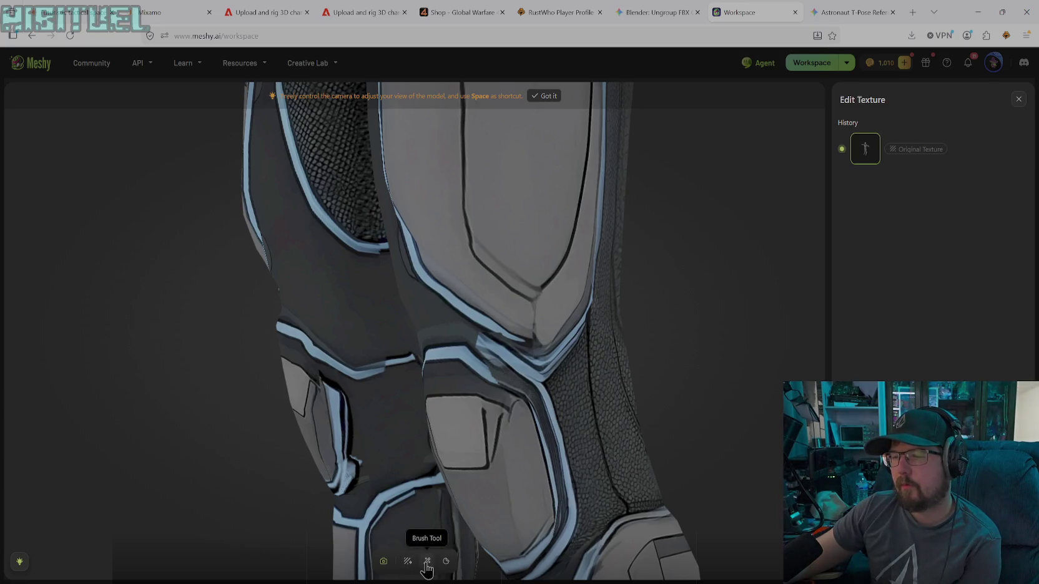
# - Stamp cloned leg fabric texture over the knee seam and the blue stripe gap
pyautogui.click(427, 562)
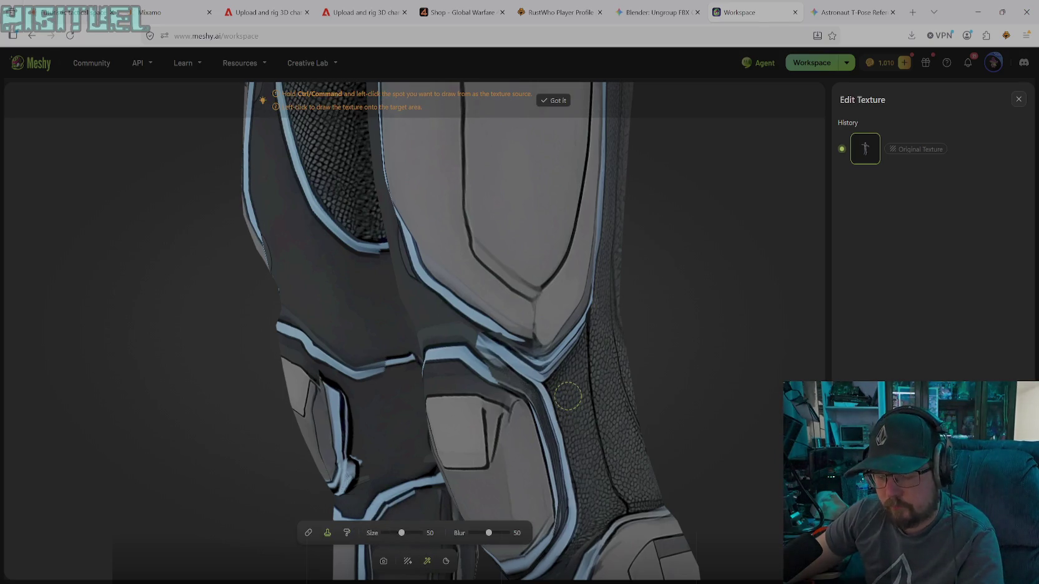
pyautogui.moveTo(549, 394); pyautogui.dragTo(574, 494)
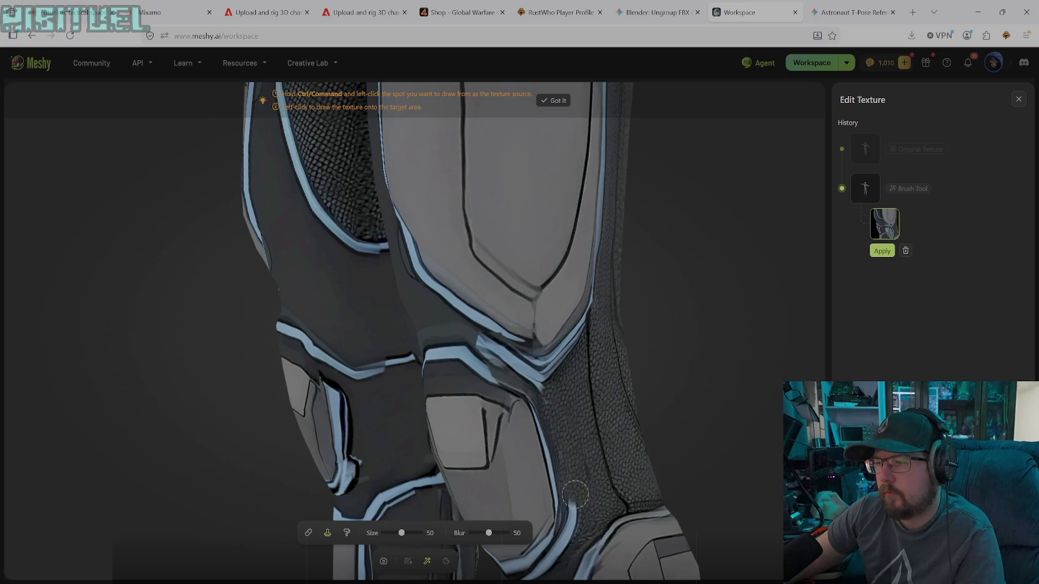
pyautogui.moveTo(549, 404)
pyautogui.mouseDown()
pyautogui.moveTo(531, 373)
pyautogui.moveTo(511, 368)
pyautogui.moveTo(543, 391)
pyautogui.mouseUp()
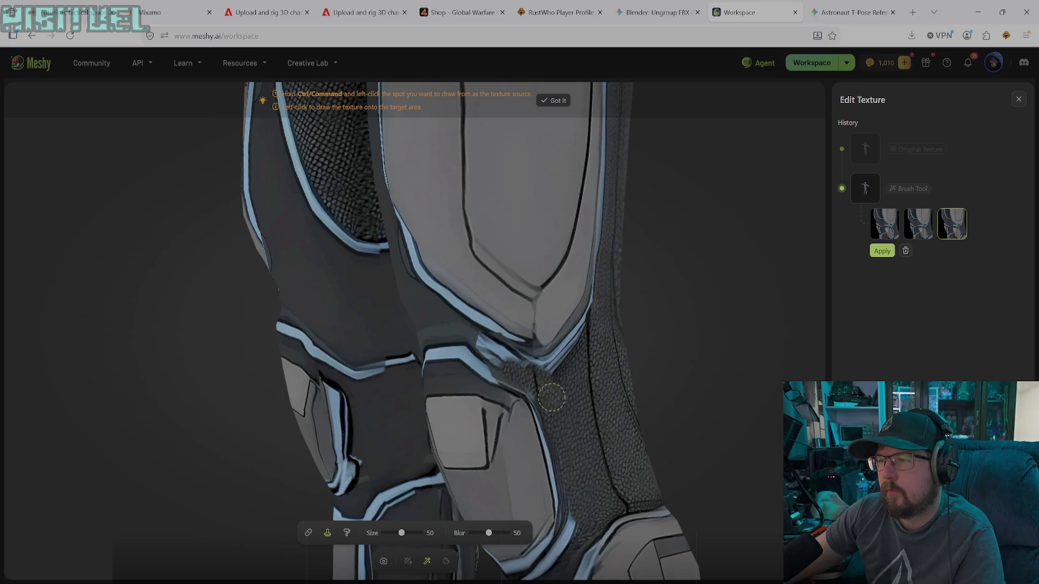
pyautogui.moveTo(569, 408); pyautogui.dragTo(562, 390)
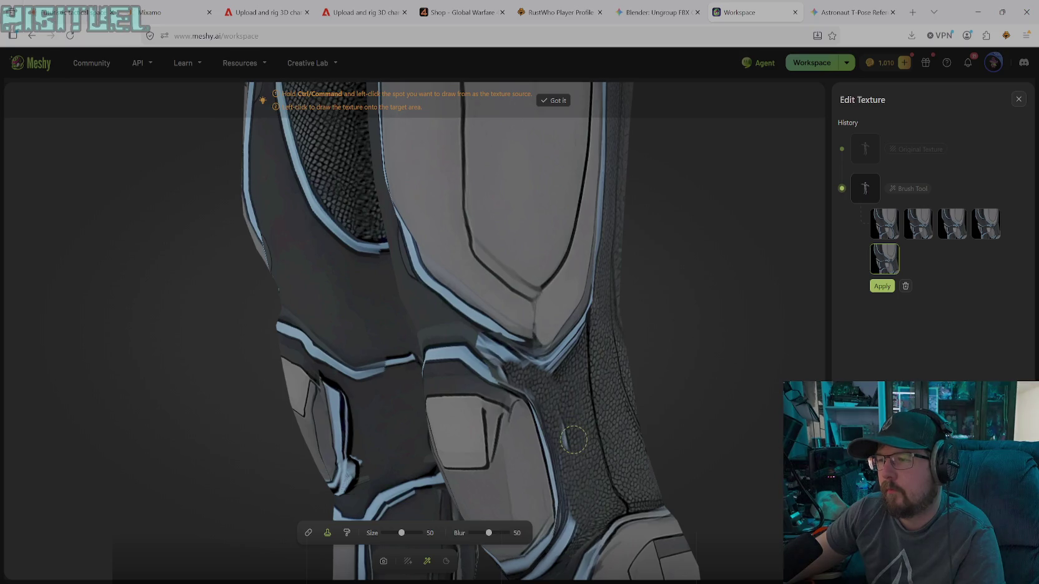
pyautogui.click(573, 439)
pyautogui.click(572, 453)
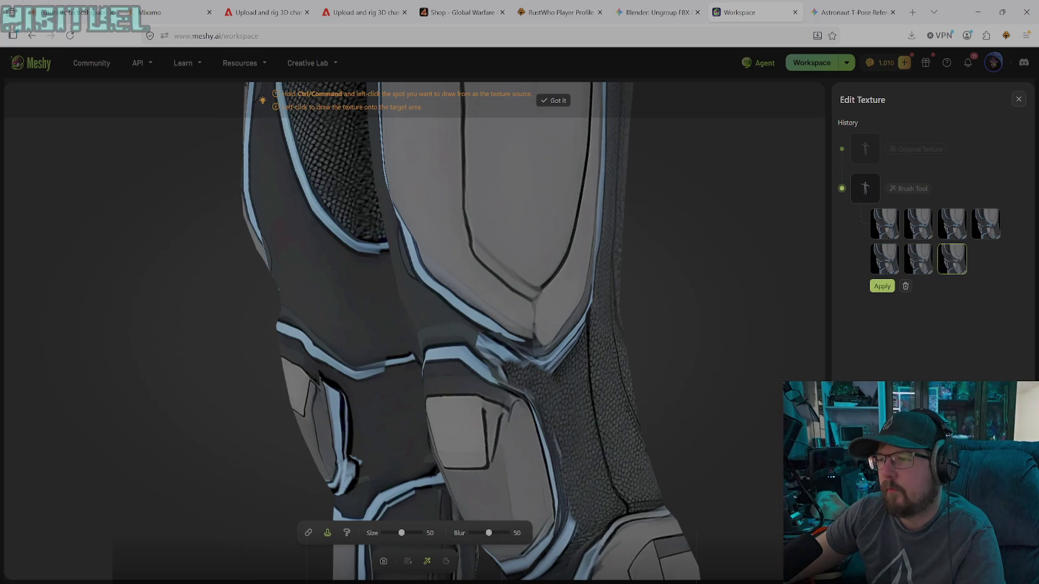
pyautogui.click(578, 494)
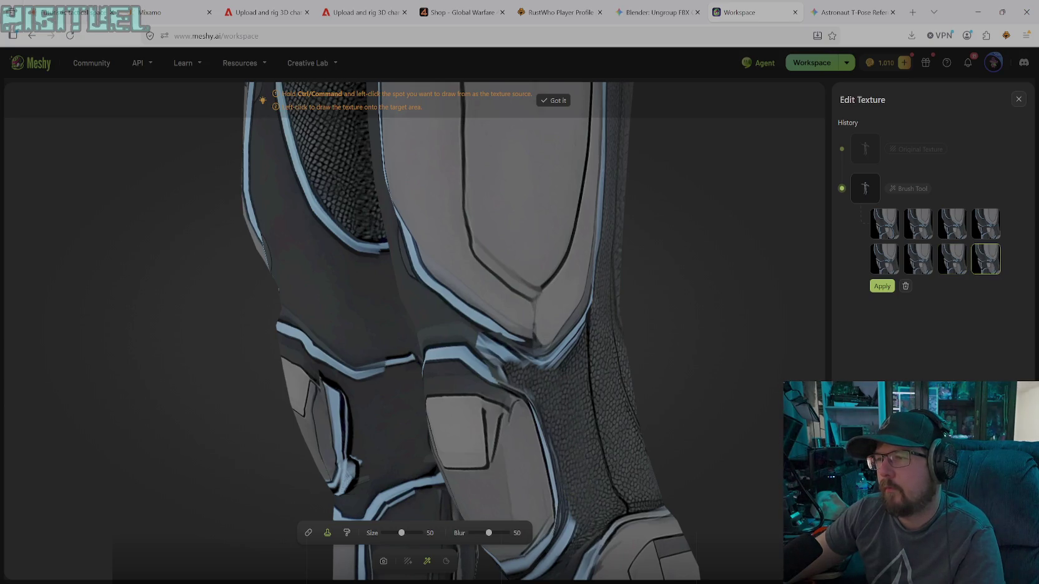
# - Stamp more texture under the knee plate edge to close the remaining seam gaps
pyautogui.click(557, 369)
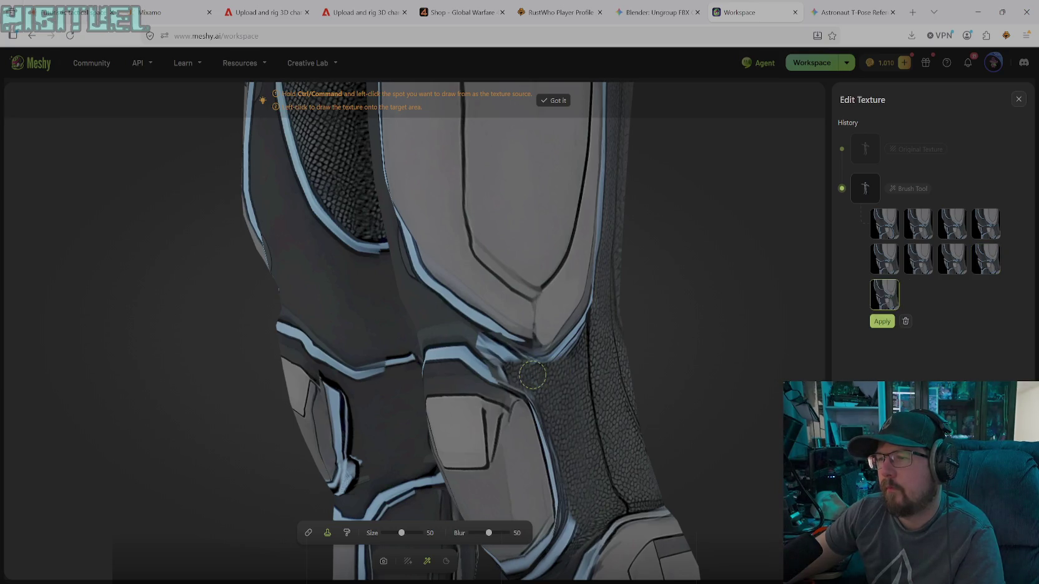
pyautogui.click(532, 374)
pyautogui.click(541, 383)
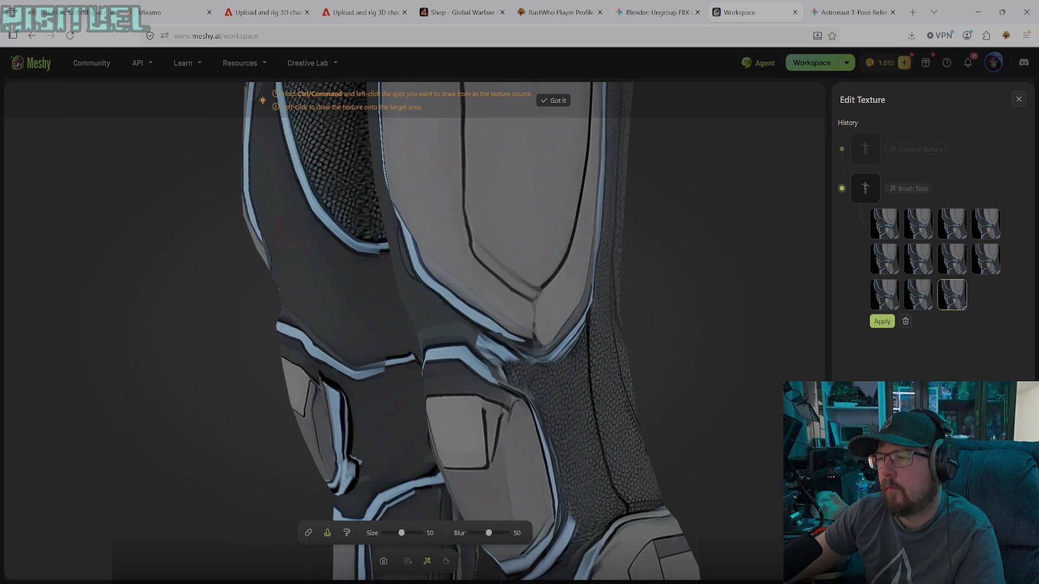
pyautogui.click(520, 371)
pyautogui.click(535, 388)
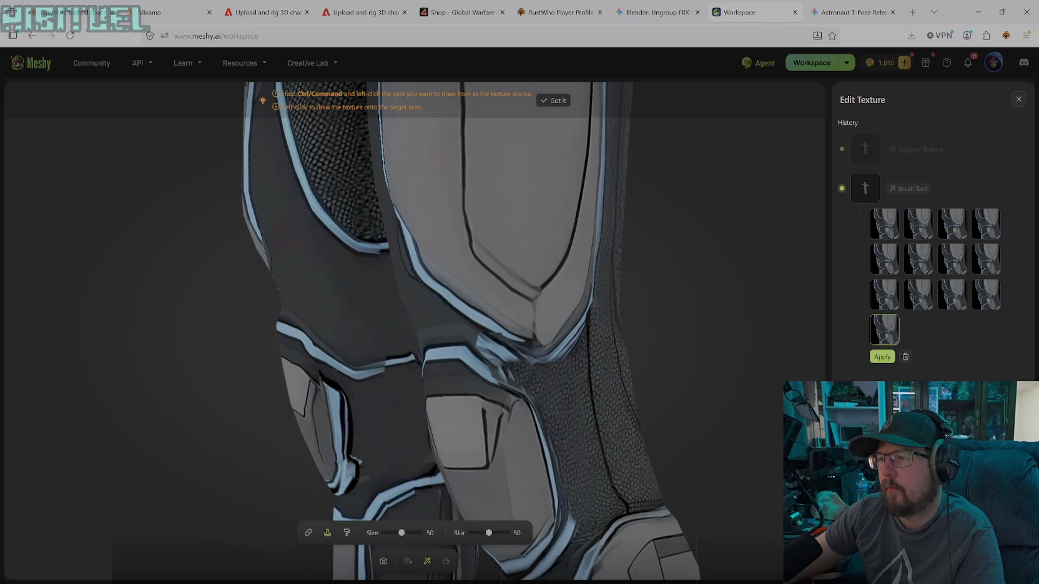
pyautogui.click(562, 365)
pyautogui.click(568, 355)
pyautogui.click(540, 363)
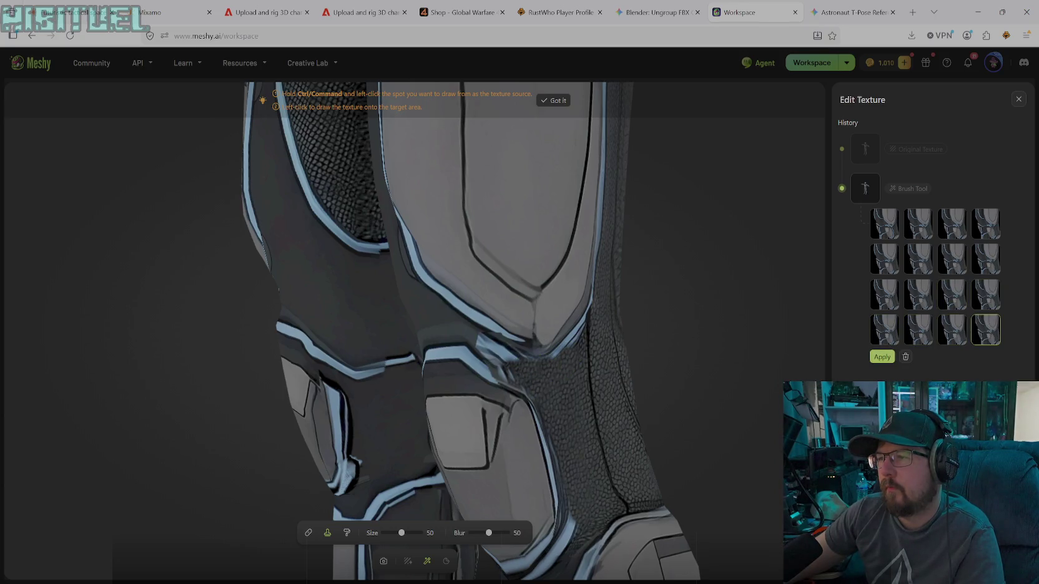
pyautogui.click(503, 355)
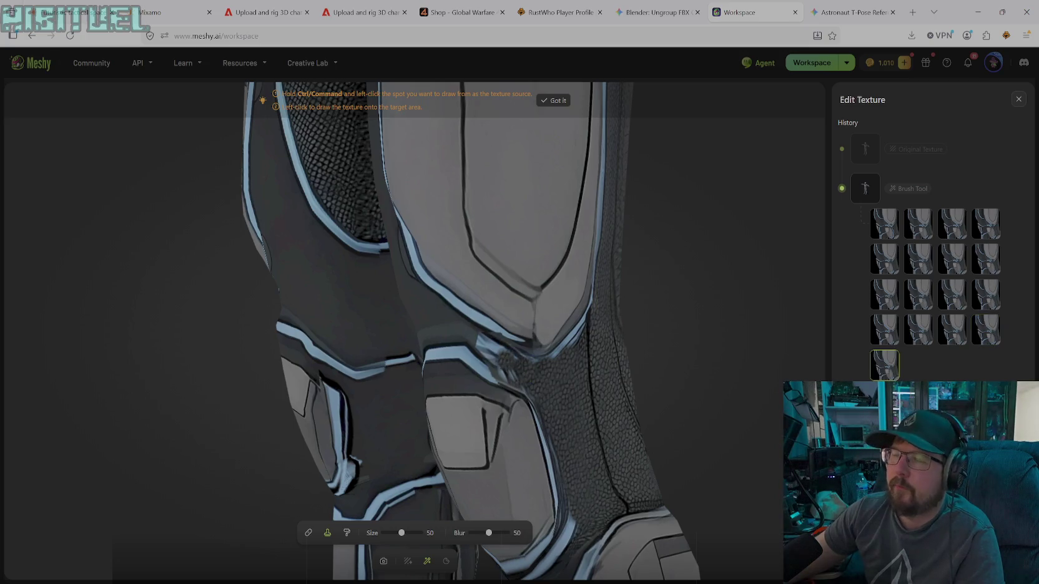
pyautogui.click(383, 561)
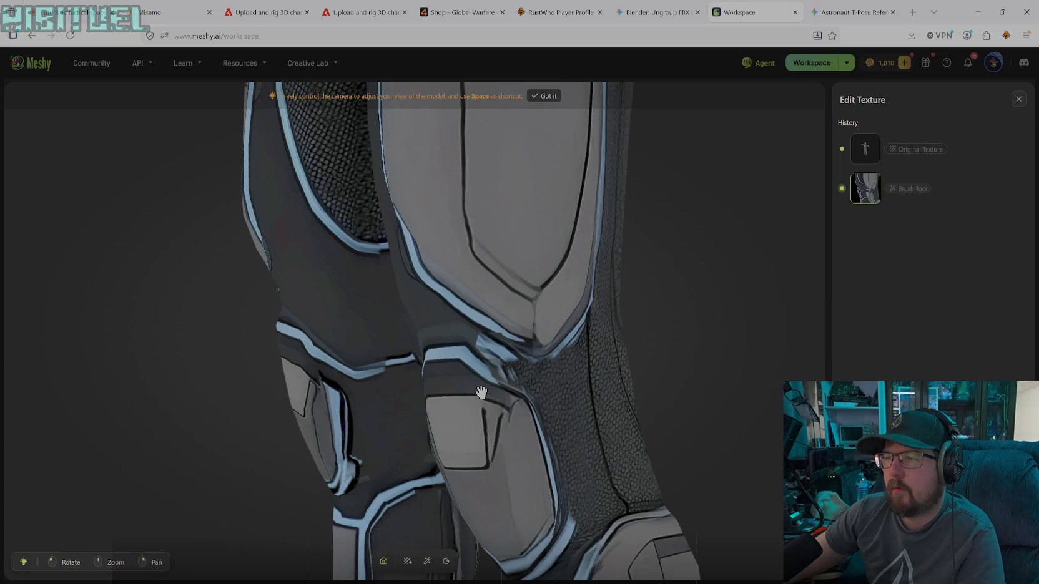
# - Orbit to a side view of the knee, then pick the solid colour paint brush
pyautogui.moveTo(493, 445)
pyautogui.mouseDown()
pyautogui.moveTo(565, 435)
pyautogui.moveTo(549, 406)
pyautogui.moveTo(658, 410)
pyautogui.moveTo(658, 382)
pyautogui.moveTo(587, 364)
pyautogui.moveTo(486, 312)
pyautogui.mouseUp()
pyautogui.moveTo(556, 378)
pyautogui.mouseDown()
pyautogui.moveTo(463, 403)
pyautogui.moveTo(464, 425)
pyautogui.moveTo(531, 448)
pyautogui.moveTo(603, 451)
pyautogui.moveTo(515, 431)
pyautogui.moveTo(414, 429)
pyautogui.moveTo(418, 410)
pyautogui.moveTo(464, 441)
pyautogui.moveTo(552, 429)
pyautogui.moveTo(538, 428)
pyautogui.moveTo(612, 435)
pyautogui.moveTo(564, 430)
pyautogui.mouseUp()
pyautogui.click(427, 561)
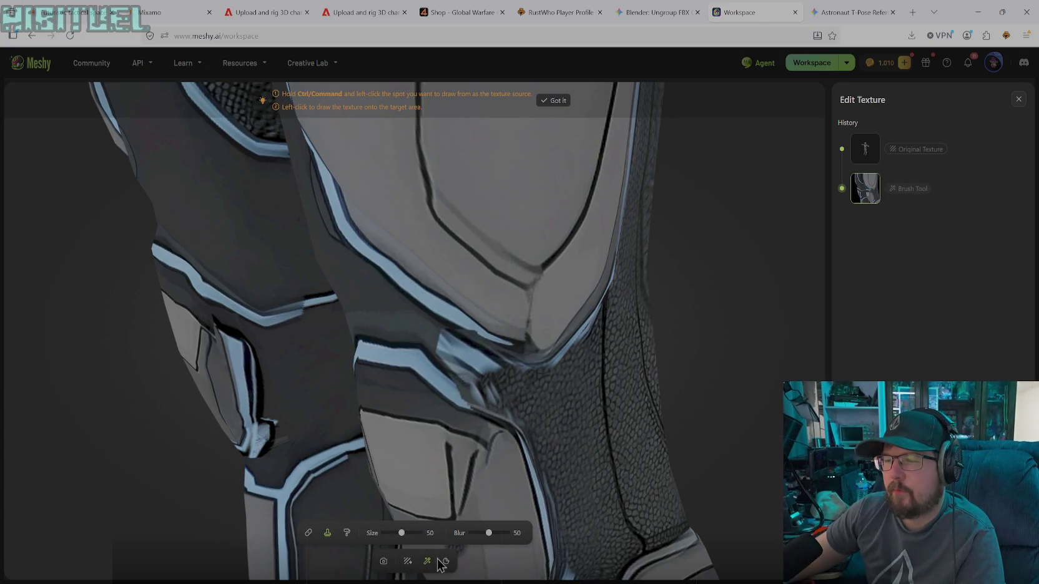
pyautogui.click(347, 532)
# - Paint a black stroke over the knee seam with a smaller brush
pyautogui.click(515, 533)
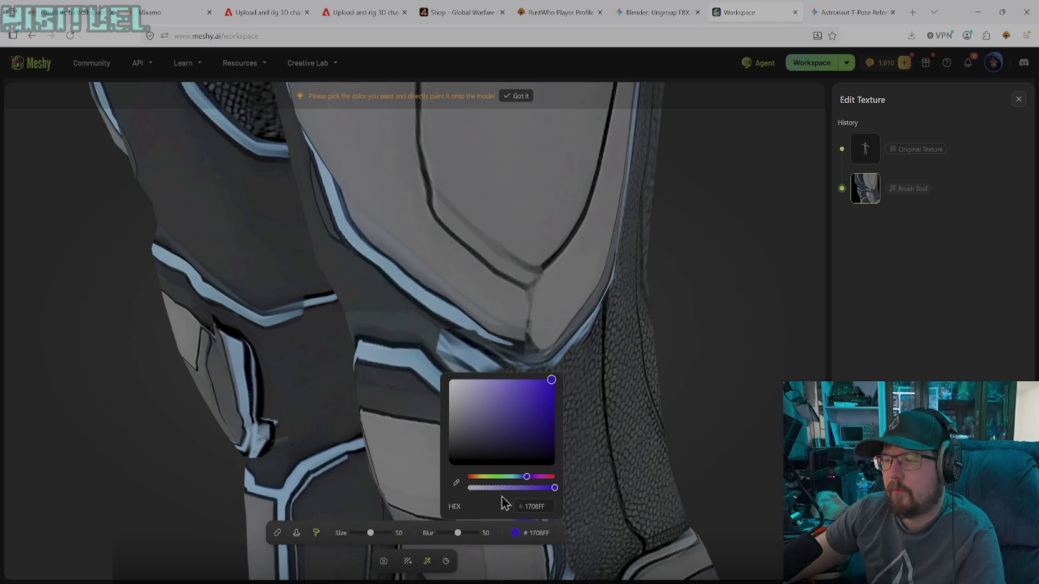
pyautogui.moveTo(473, 445)
pyautogui.mouseDown()
pyautogui.moveTo(435, 513)
pyautogui.moveTo(480, 532)
pyautogui.mouseUp()
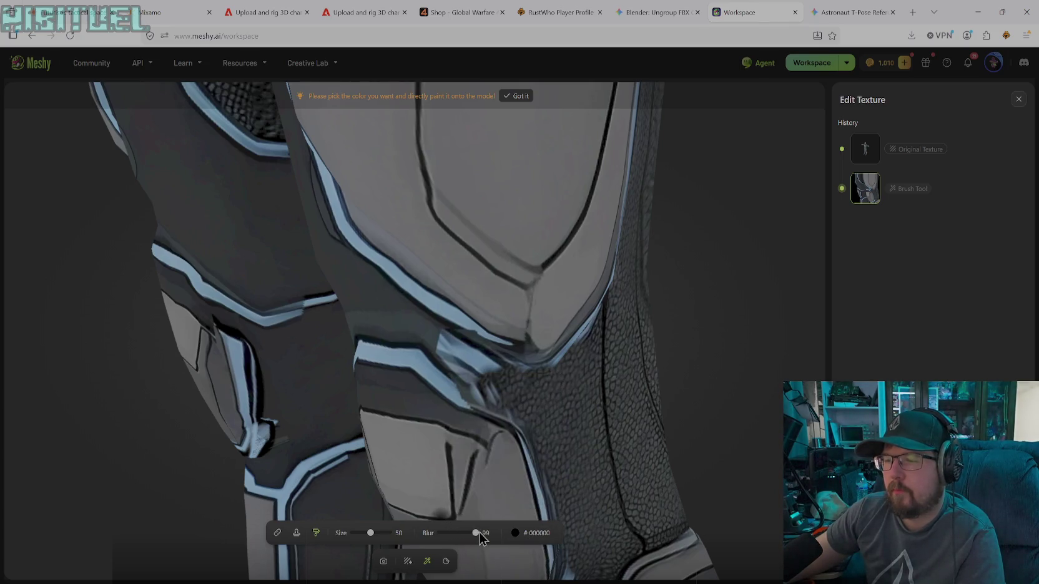
pyautogui.moveTo(374, 535); pyautogui.dragTo(357, 538)
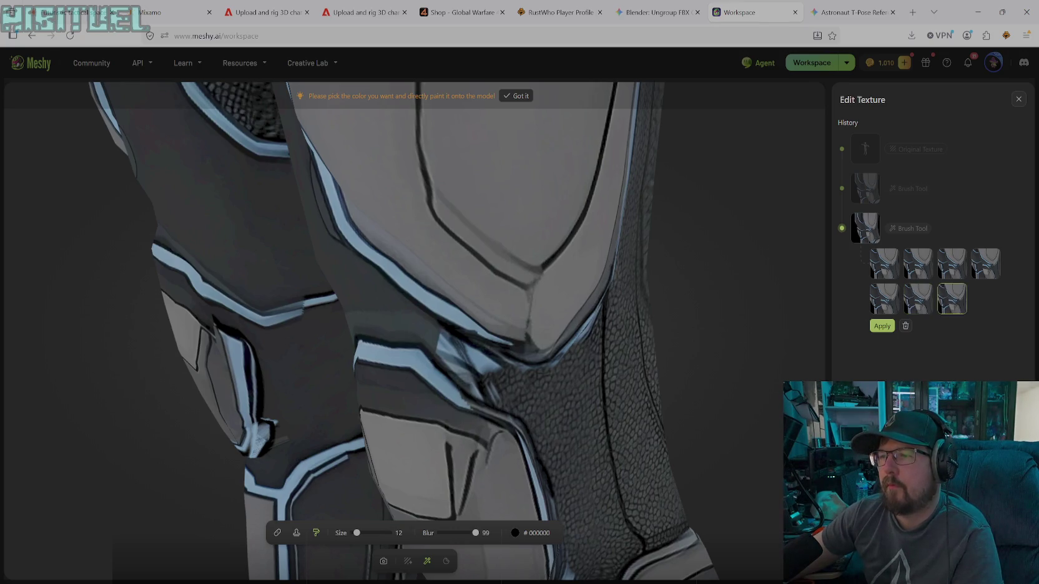
pyautogui.moveTo(445, 332); pyautogui.dragTo(476, 389)
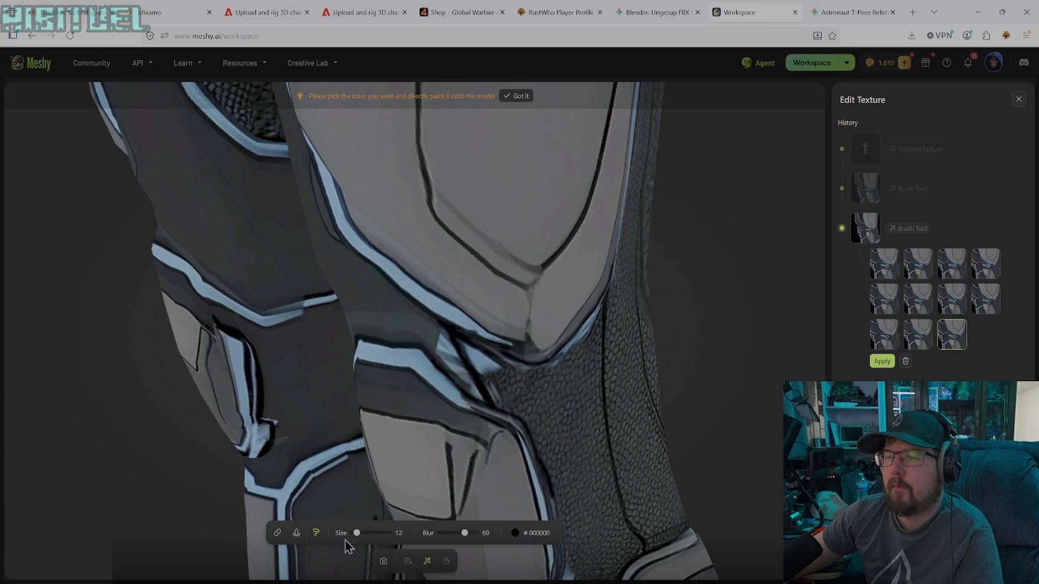
# - Sample dark grey #353D42 from the armour and paint it along the trim seam
pyautogui.click(515, 532)
pyautogui.click(458, 492)
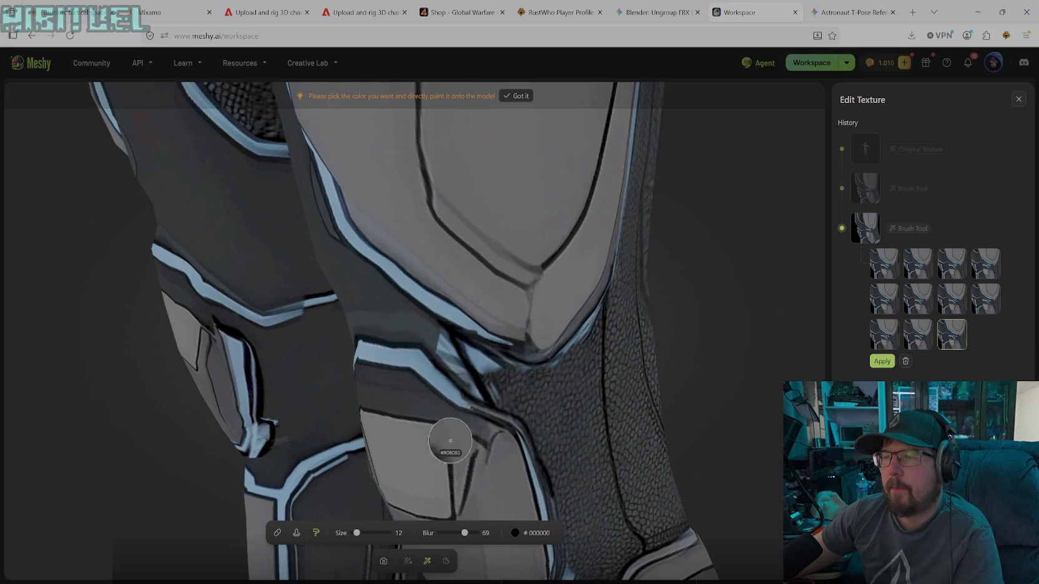
pyautogui.click(426, 329)
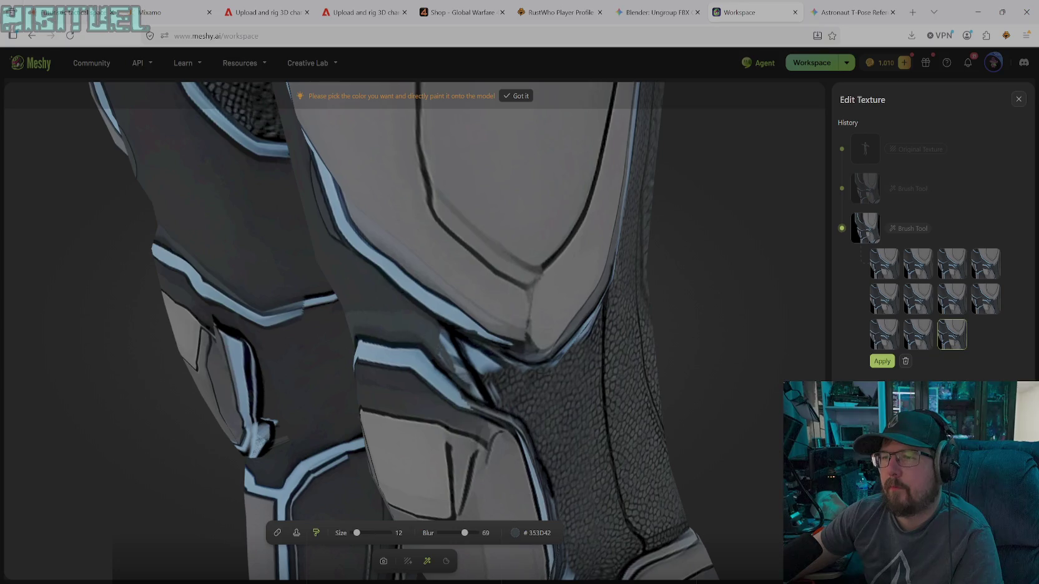
pyautogui.moveTo(476, 398); pyautogui.dragTo(448, 347)
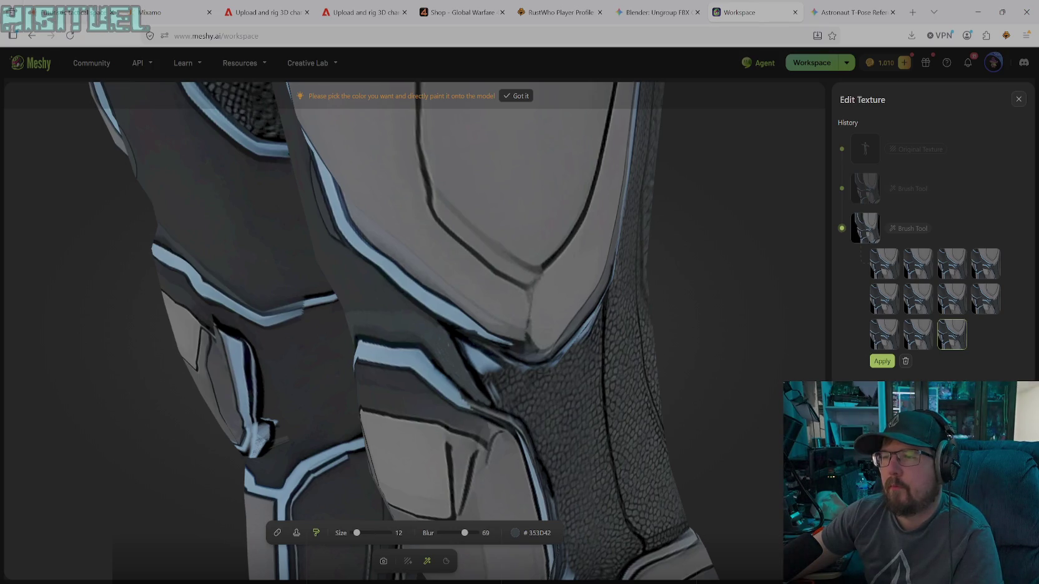
# - Sample light blue #6598C7 from the trim and extend the blue across the gaps
pyautogui.click(514, 532)
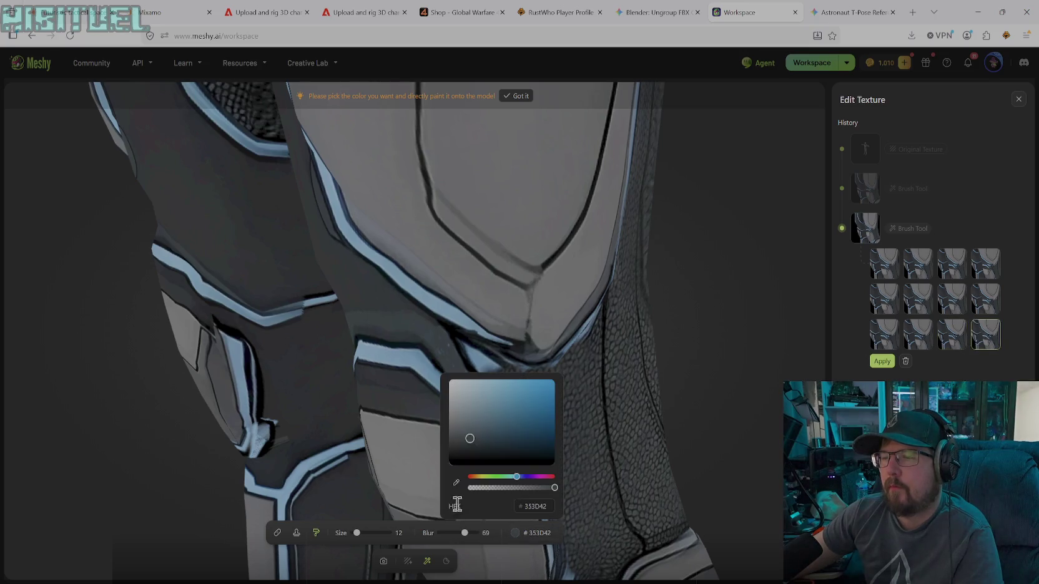
pyautogui.click(455, 499)
pyautogui.click(416, 353)
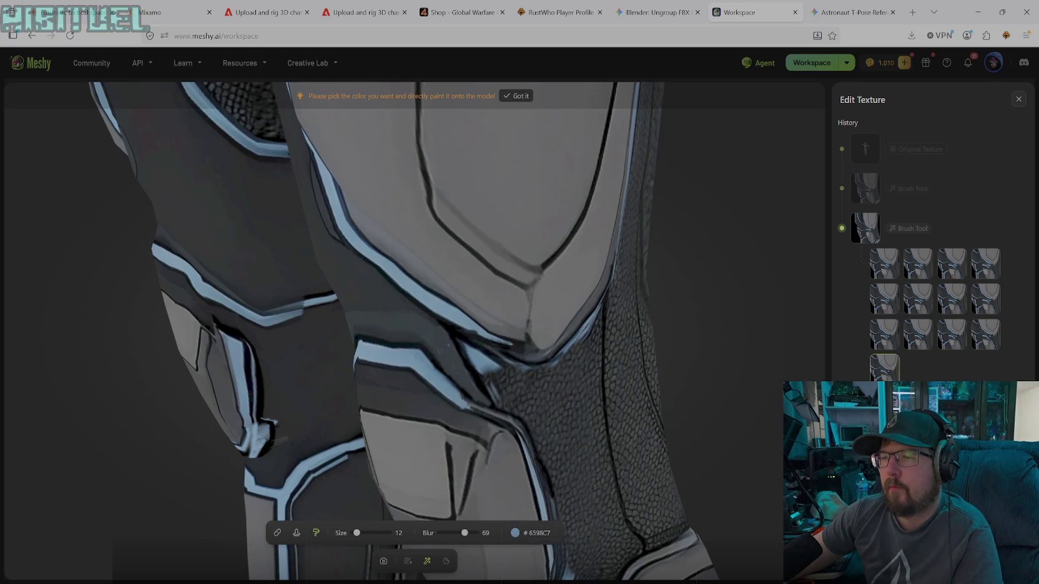
pyautogui.moveTo(468, 401)
pyautogui.mouseDown()
pyautogui.moveTo(508, 428)
pyautogui.moveTo(472, 401)
pyautogui.mouseUp()
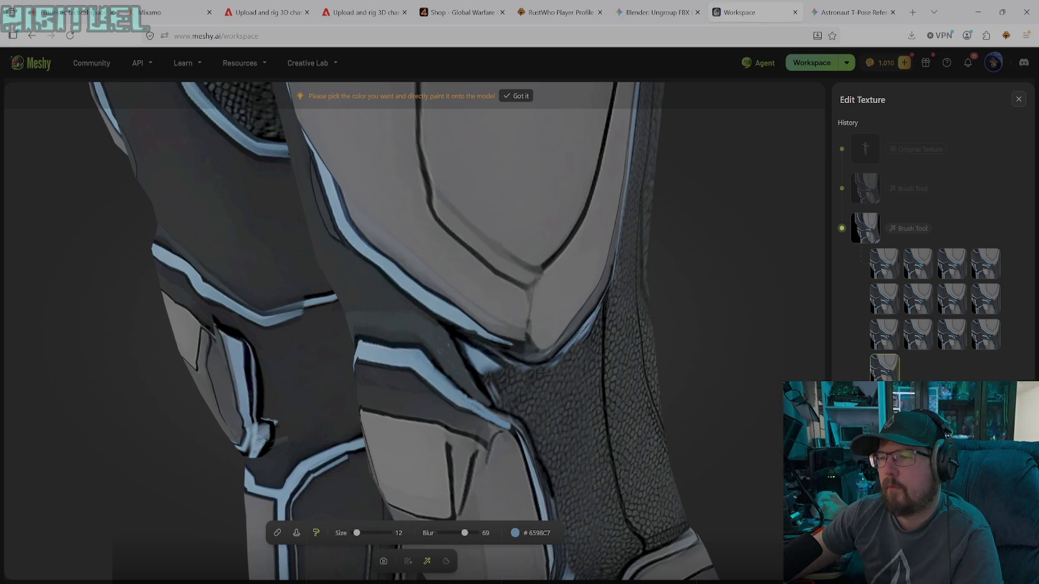
pyautogui.moveTo(518, 424)
pyautogui.mouseDown()
pyautogui.moveTo(524, 437)
pyautogui.moveTo(512, 427)
pyautogui.mouseUp()
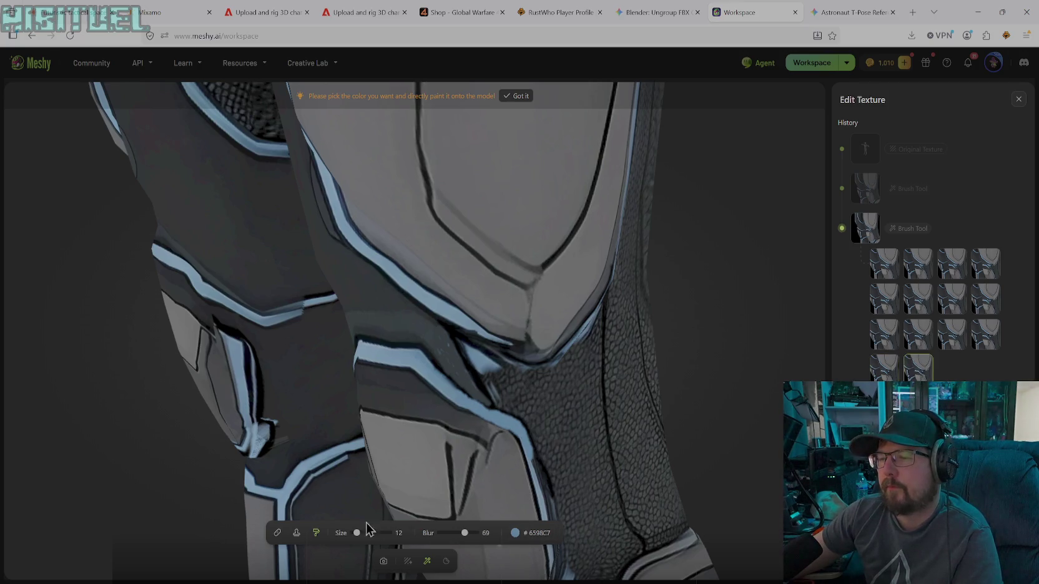
pyautogui.click(298, 534)
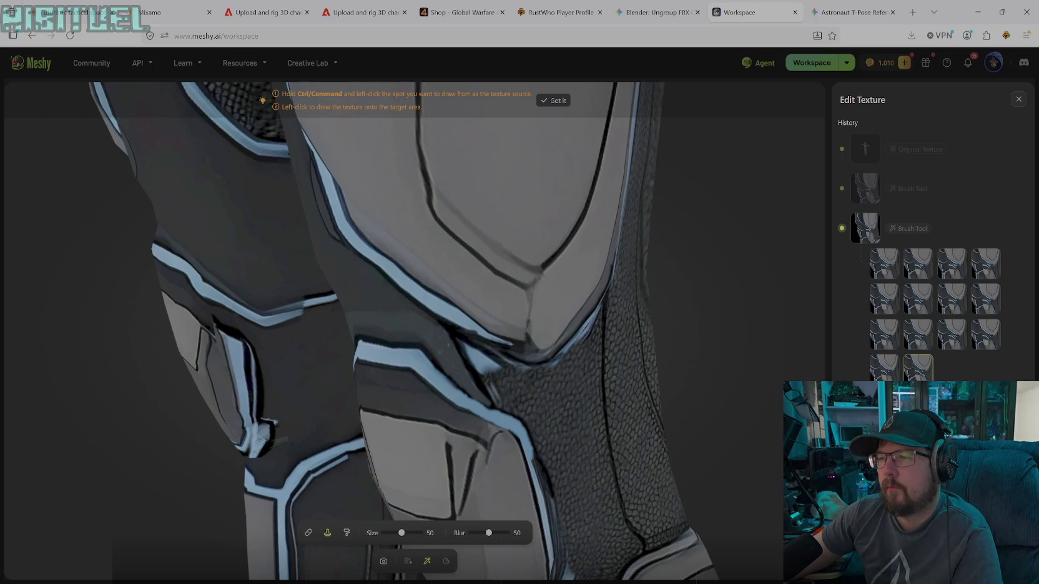
# - Clone scaly fabric texture along the seam beneath the knee-plate edge
pyautogui.click(492, 372)
pyautogui.click(498, 386)
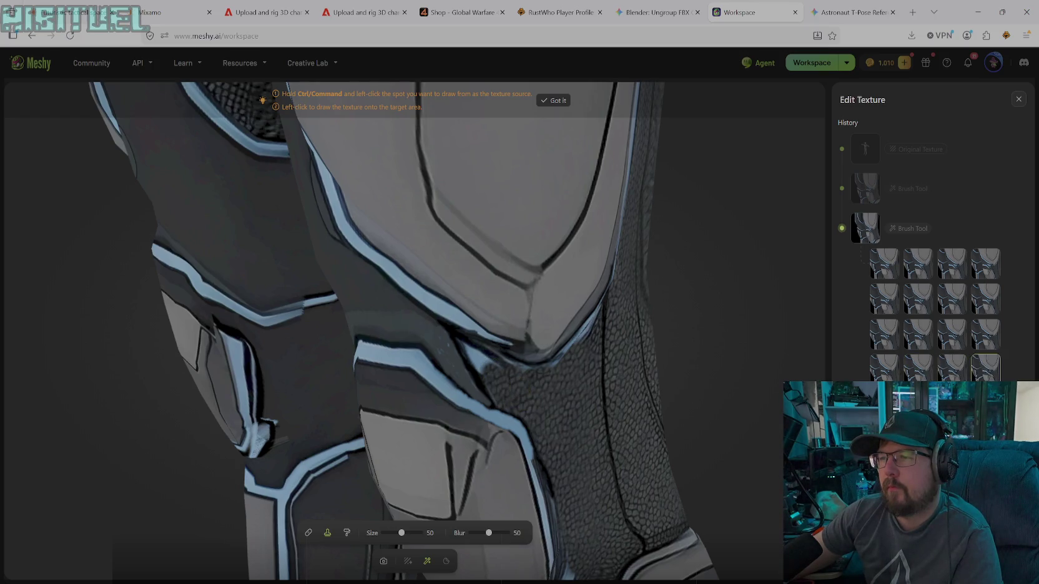
pyautogui.click(481, 360)
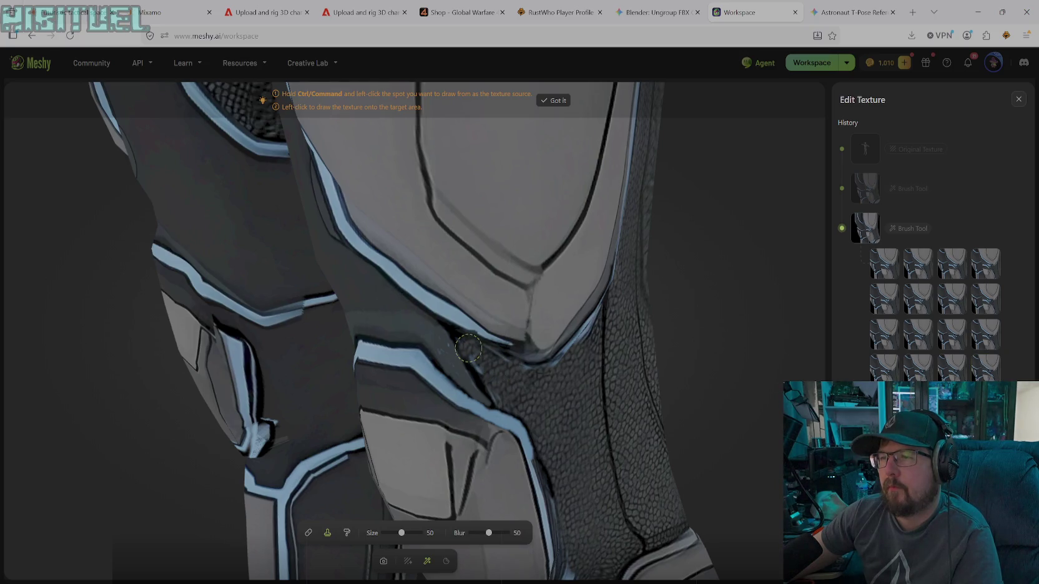
pyautogui.click(483, 365)
pyautogui.moveTo(482, 365); pyautogui.dragTo(489, 389)
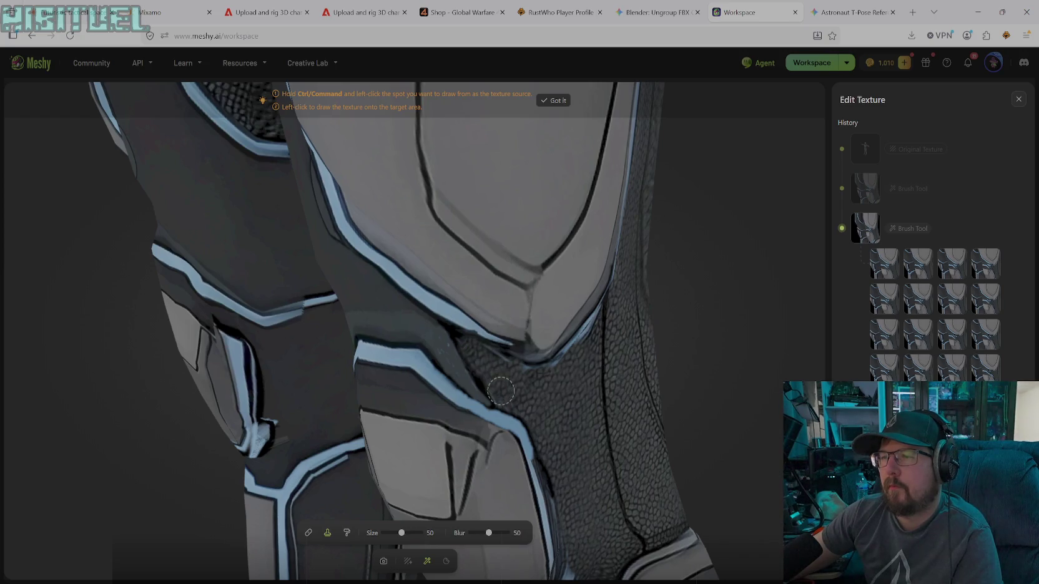
pyautogui.moveTo(489, 390)
pyautogui.mouseDown()
pyautogui.moveTo(502, 372)
pyautogui.moveTo(569, 361)
pyautogui.moveTo(602, 315)
pyautogui.mouseUp()
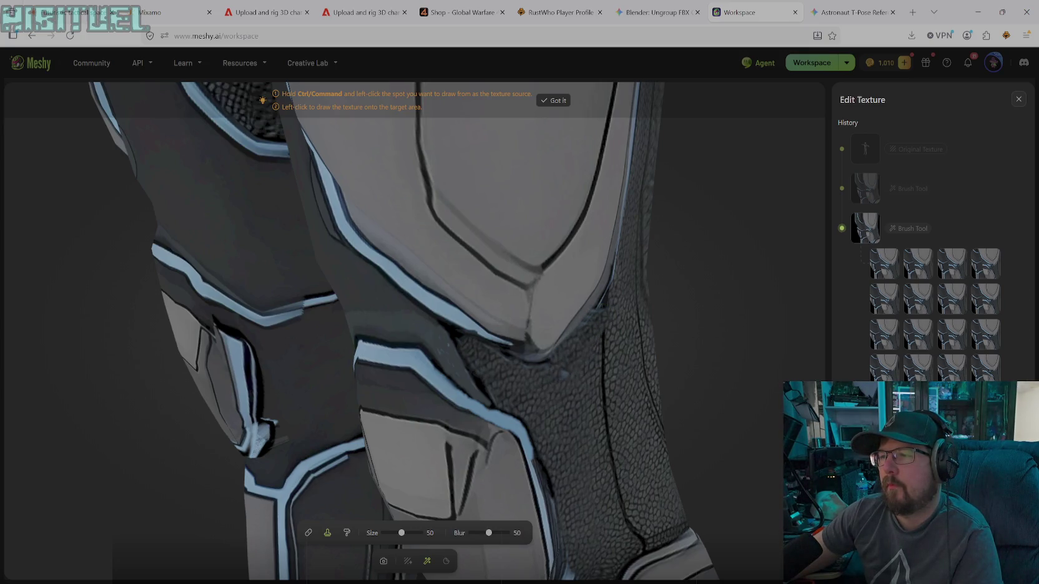
pyautogui.click(533, 499)
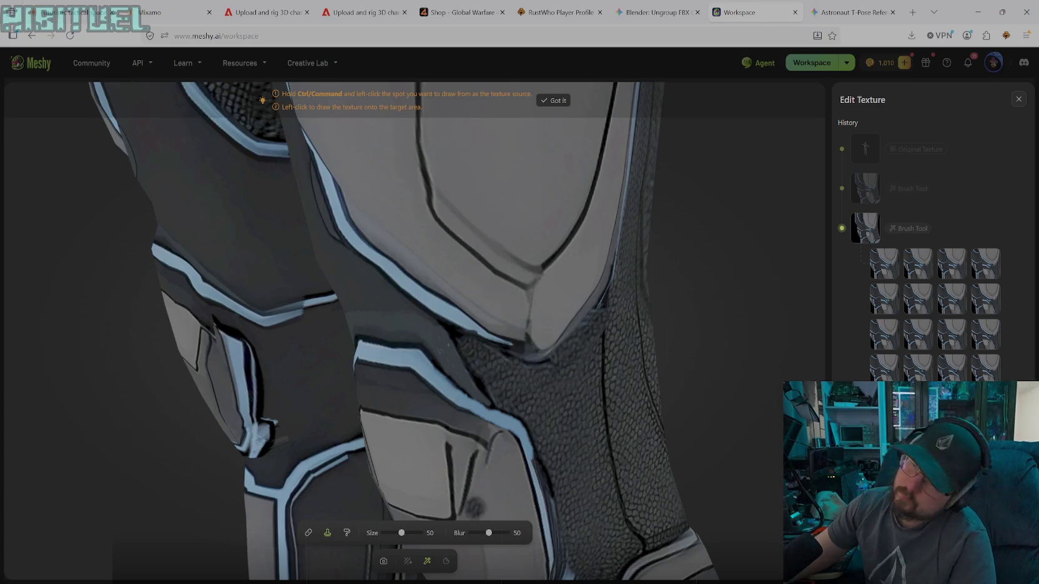
# - Set the solid paint colour to black #000000 and paint along the pad's lower edge
pyautogui.click(346, 532)
pyautogui.click(515, 532)
pyautogui.click(449, 460)
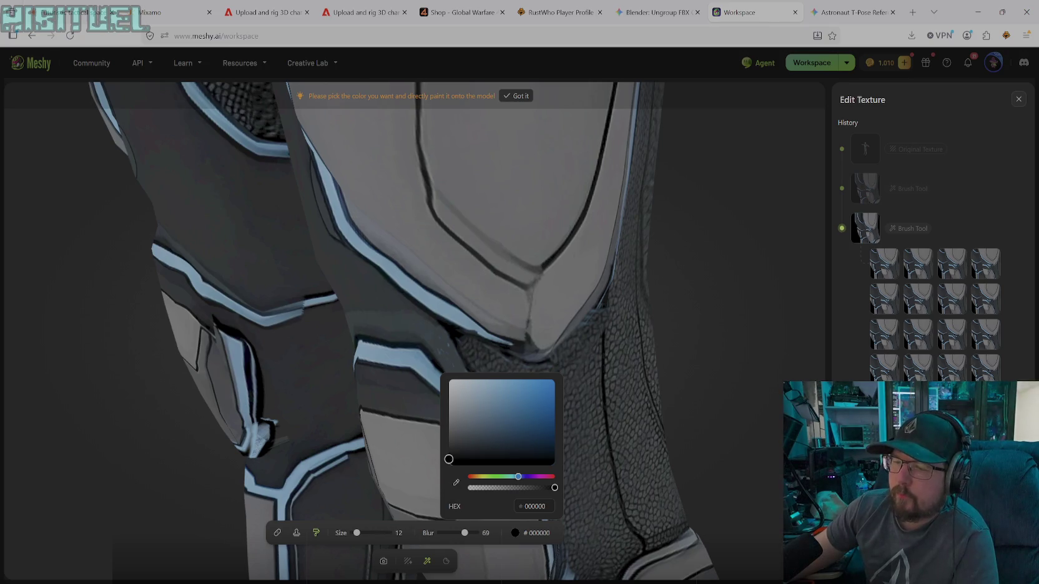
pyautogui.click(444, 309)
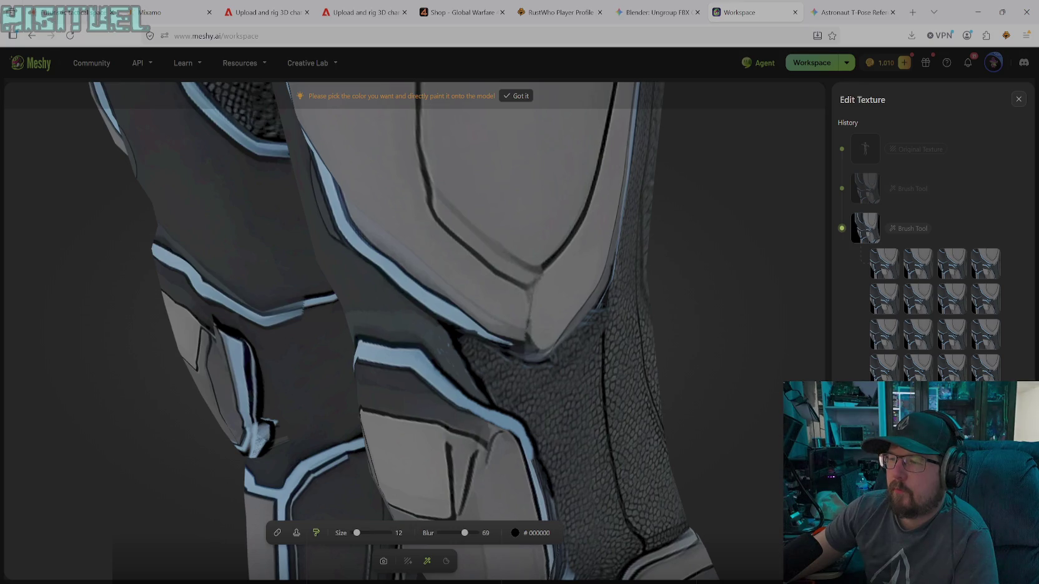
pyautogui.moveTo(474, 343); pyautogui.dragTo(524, 360)
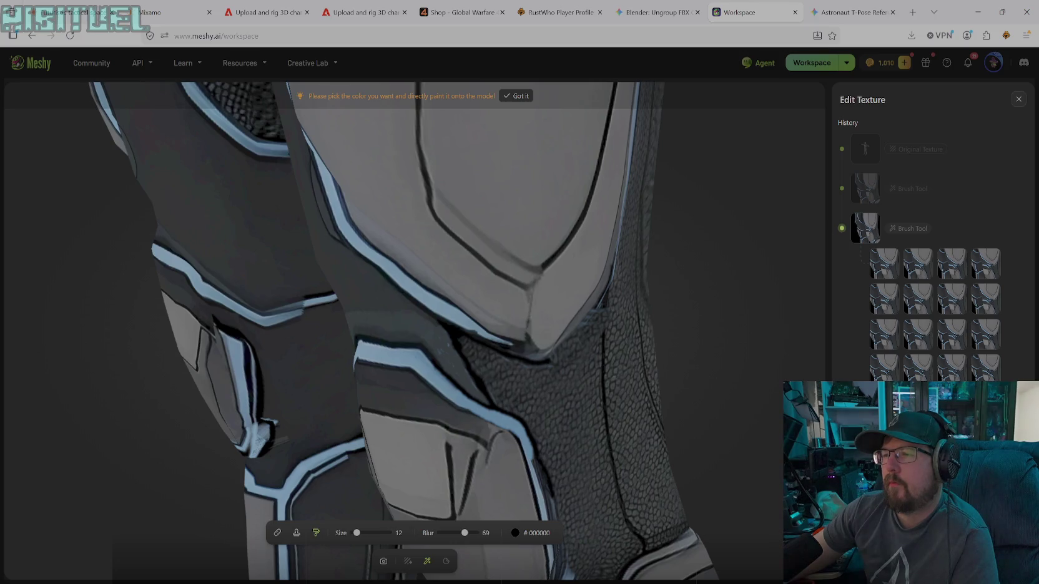
# - Rotate to the leg's side and paint its blue trim edge black
pyautogui.click(383, 560)
pyautogui.moveTo(582, 404)
pyautogui.mouseDown()
pyautogui.moveTo(369, 121)
pyautogui.moveTo(471, 139)
pyautogui.moveTo(353, 156)
pyautogui.moveTo(399, 133)
pyautogui.moveTo(454, 144)
pyautogui.moveTo(371, 157)
pyautogui.moveTo(382, 162)
pyautogui.moveTo(364, 164)
pyautogui.moveTo(360, 178)
pyautogui.moveTo(370, 166)
pyautogui.mouseUp()
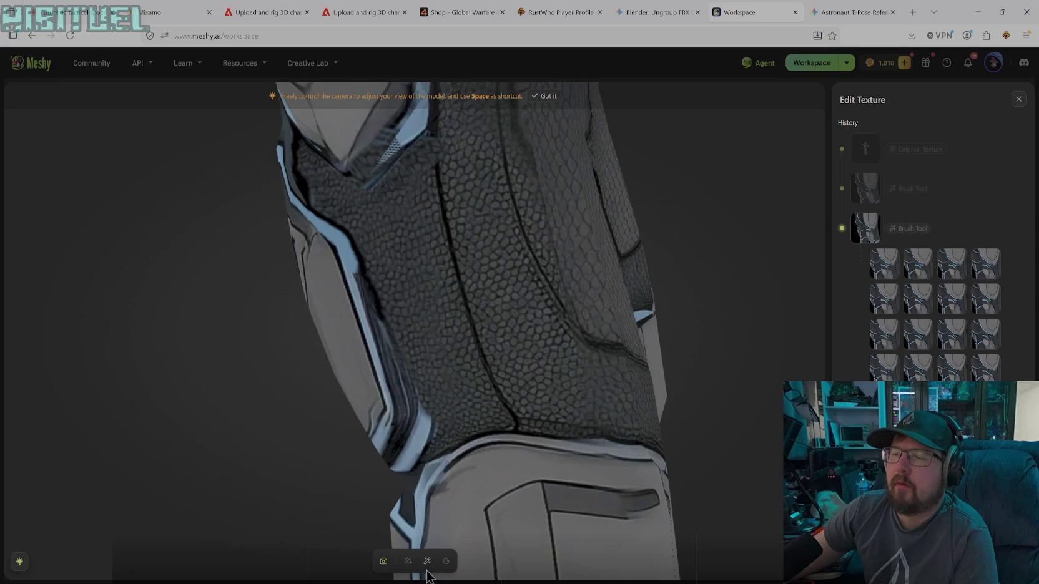
pyautogui.click(427, 561)
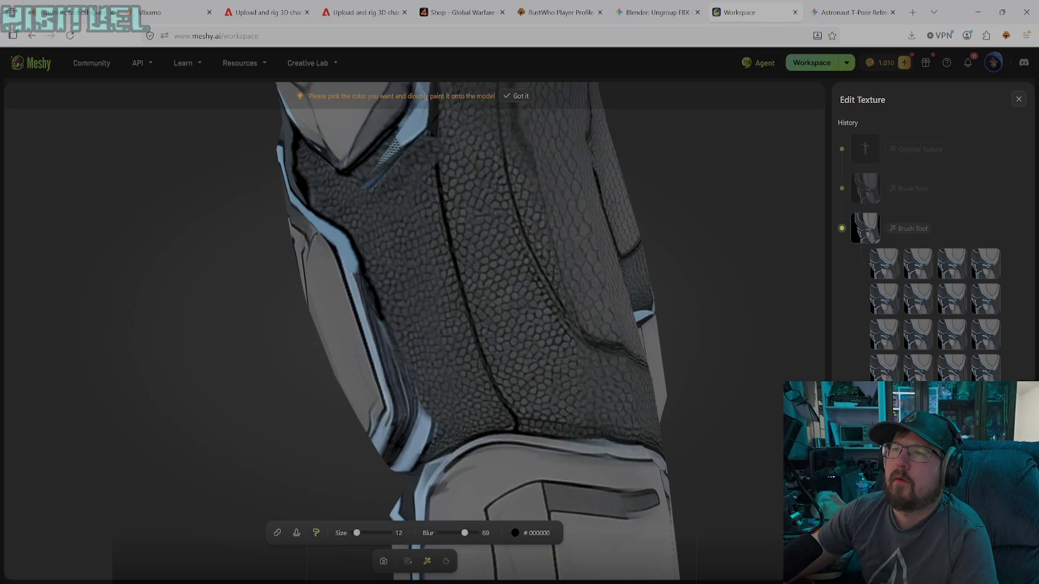
pyautogui.moveTo(398, 113); pyautogui.dragTo(384, 128)
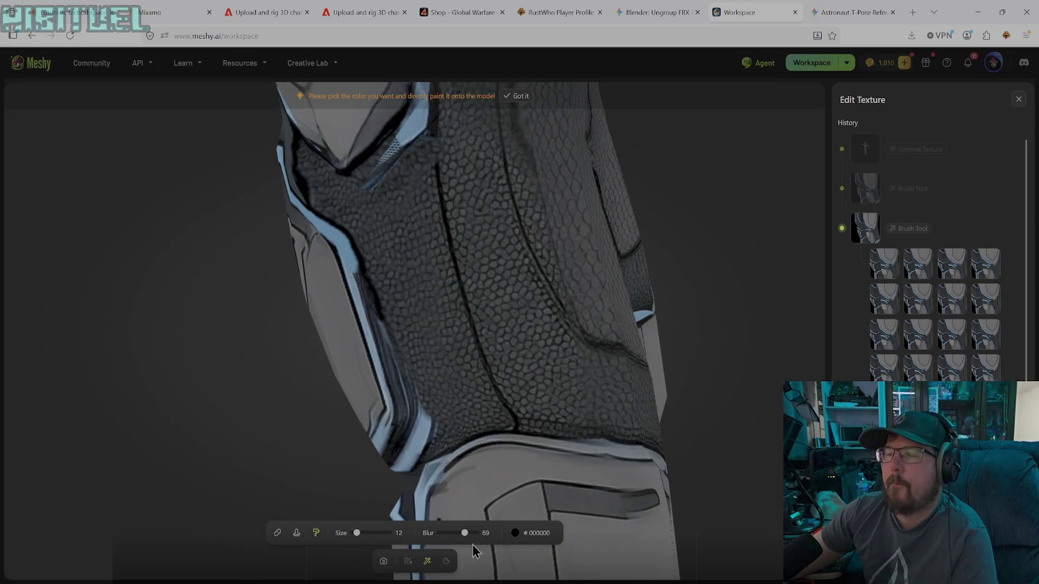
pyautogui.click(296, 532)
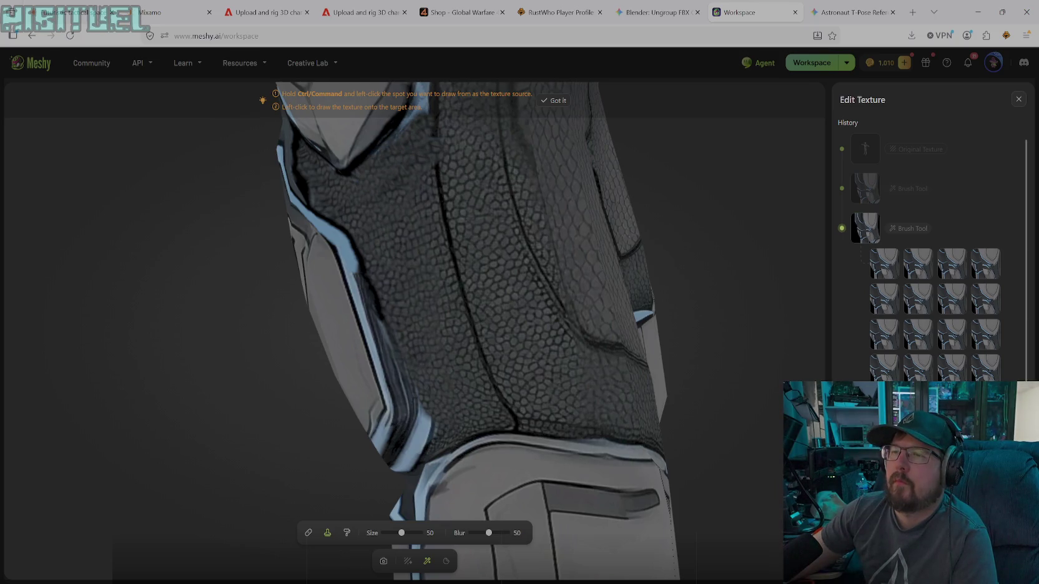
pyautogui.click(344, 536)
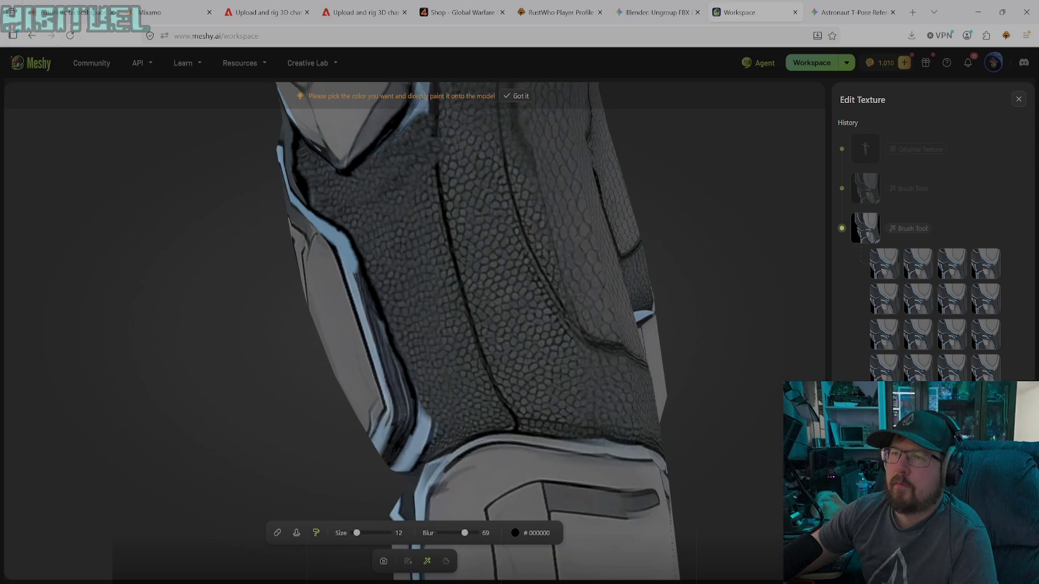
# - Paint black strokes down the leg pad's blue trim edge
pyautogui.moveTo(340, 242); pyautogui.dragTo(354, 272)
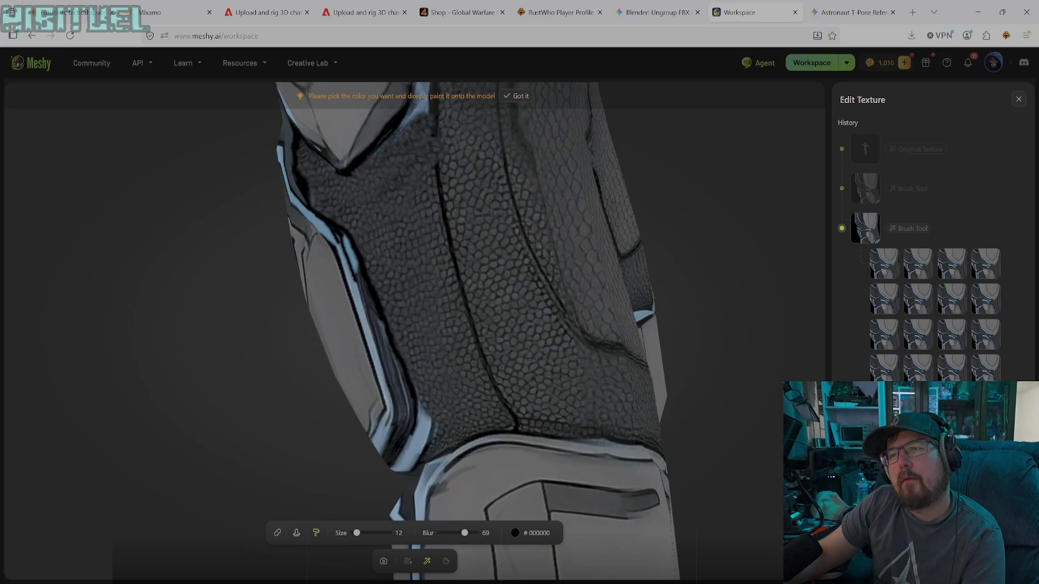
pyautogui.moveTo(339, 236); pyautogui.dragTo(355, 270)
pyautogui.click(352, 252)
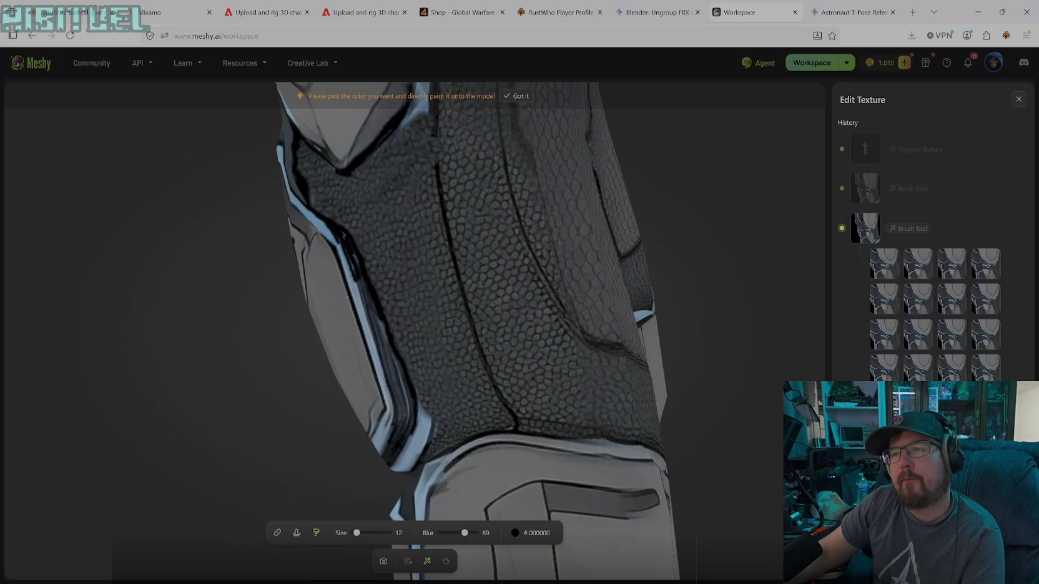
pyautogui.moveTo(353, 249); pyautogui.dragTo(357, 263)
pyautogui.moveTo(353, 263); pyautogui.dragTo(390, 390)
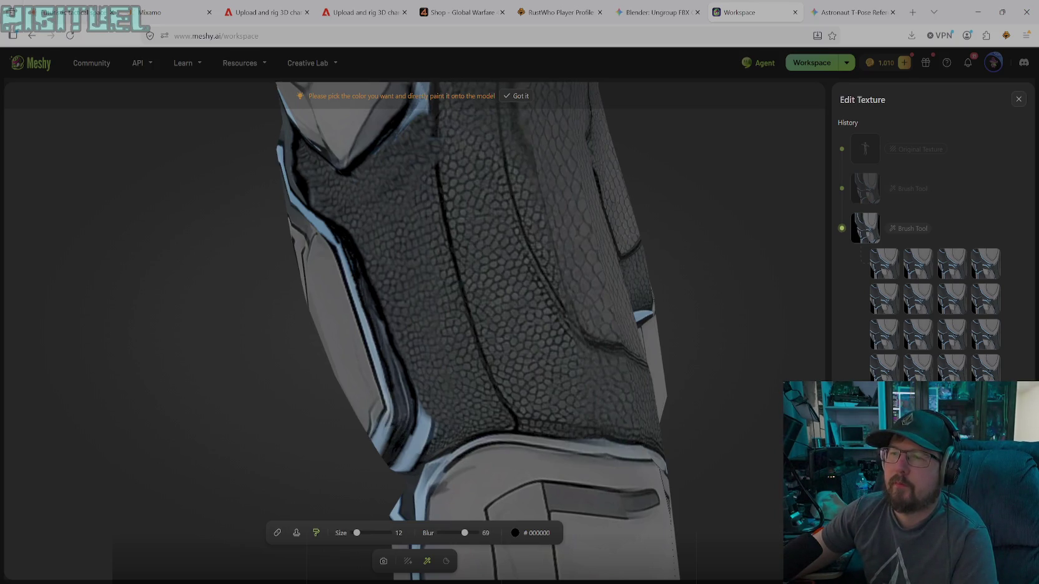
pyautogui.moveTo(360, 281); pyautogui.dragTo(365, 311)
# - Enlarge the brush to size 26 and continue painting black further down the edge
pyautogui.moveTo(356, 532); pyautogui.dragTo(362, 533)
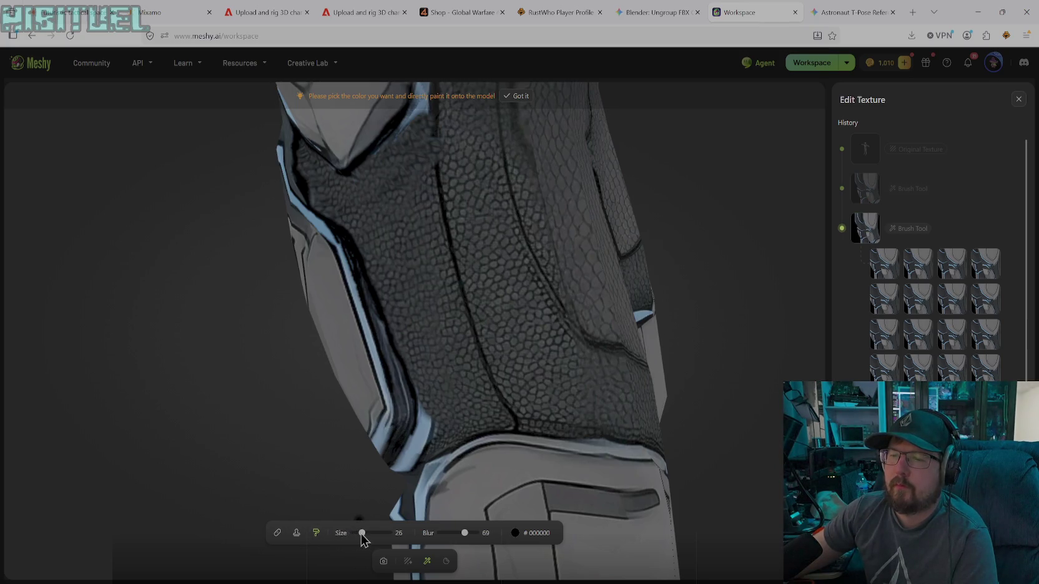
pyautogui.moveTo(361, 278)
pyautogui.mouseDown()
pyautogui.moveTo(403, 392)
pyautogui.moveTo(390, 361)
pyautogui.mouseUp()
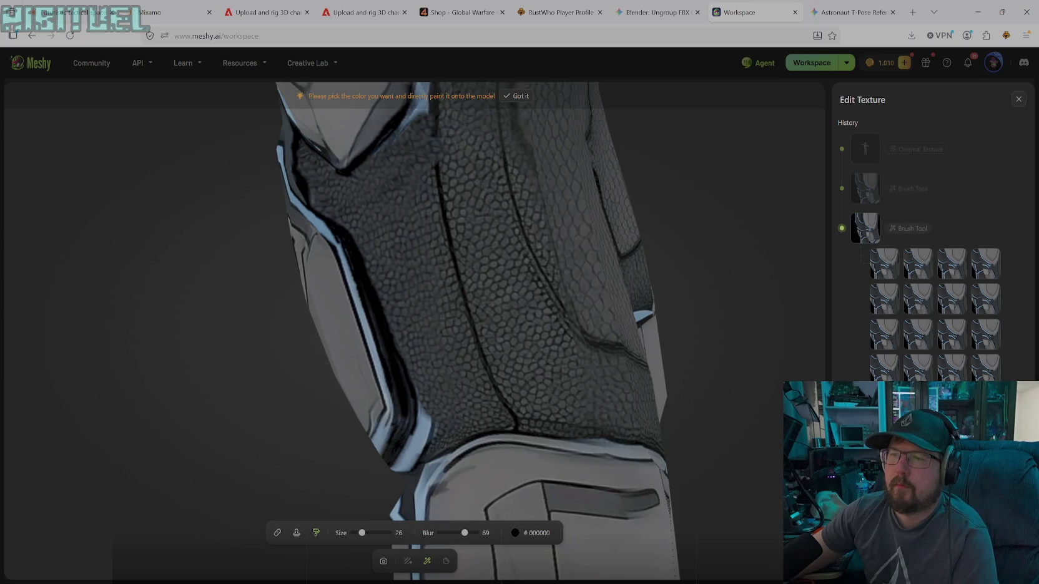
pyautogui.moveTo(353, 276); pyautogui.dragTo(343, 253)
pyautogui.moveTo(374, 321); pyautogui.dragTo(402, 424)
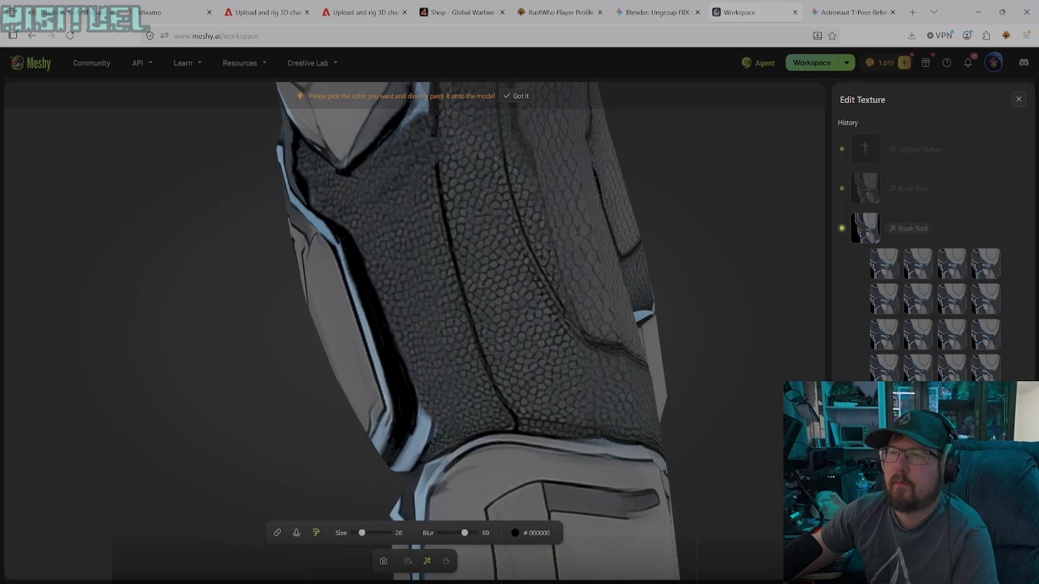
# - Sample the blue trim, reset the colour to black, shrink the brush to 14, and rotate around the leg
pyautogui.click(515, 534)
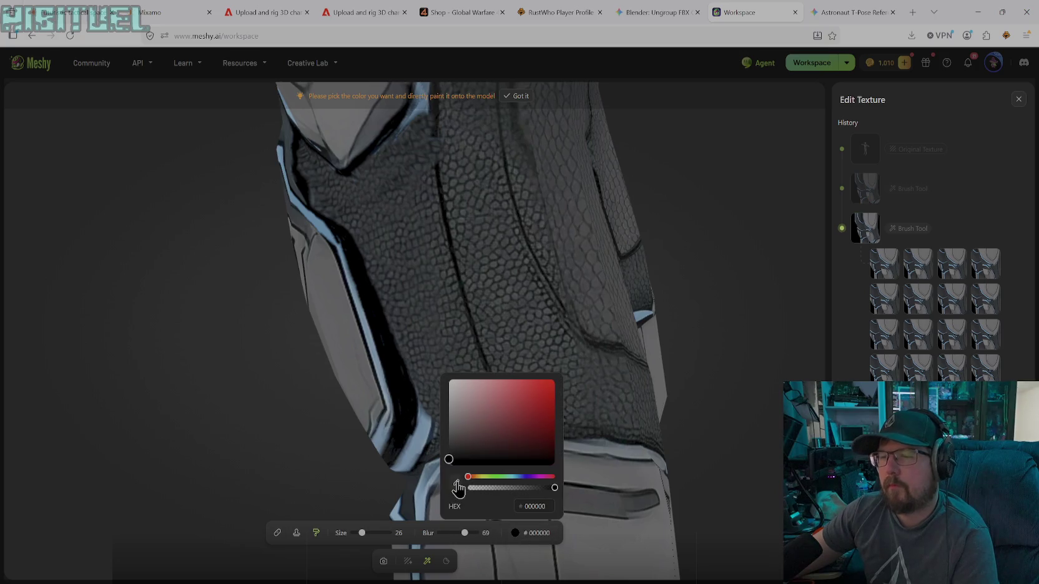
pyautogui.click(455, 481)
pyautogui.click(417, 441)
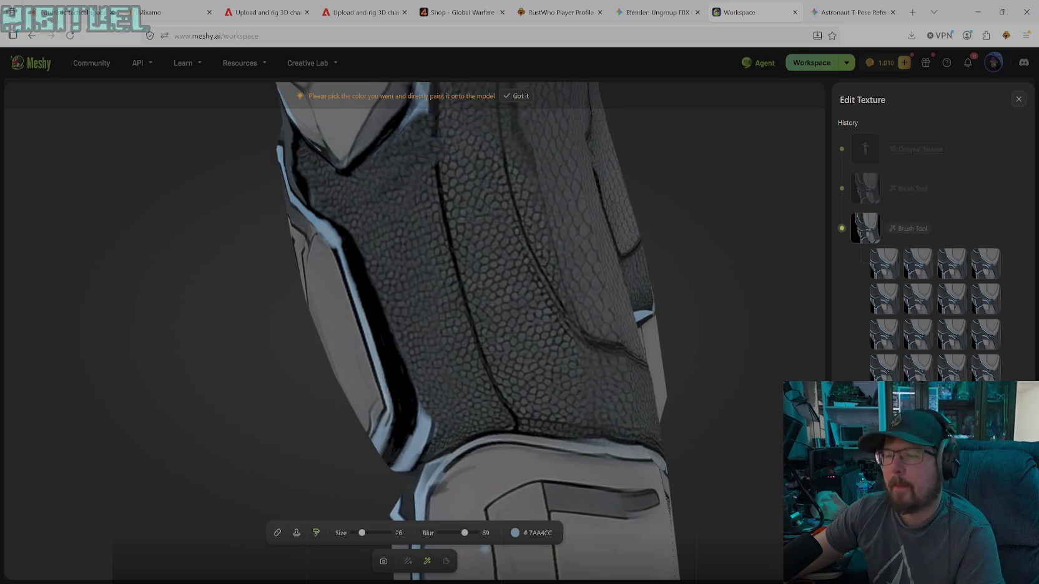
pyautogui.click(515, 533)
pyautogui.click(455, 483)
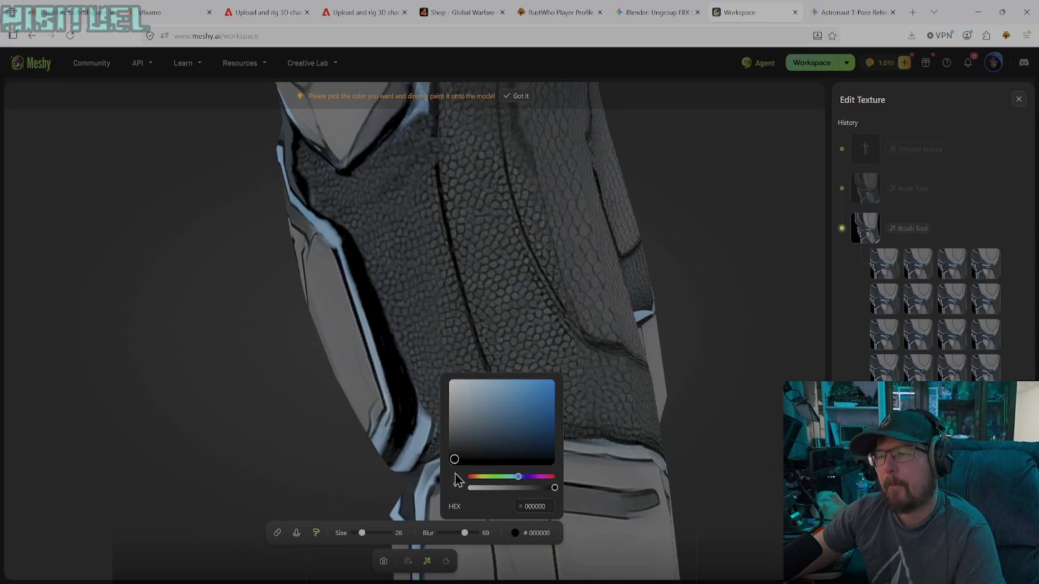
pyautogui.moveTo(363, 535); pyautogui.dragTo(356, 533)
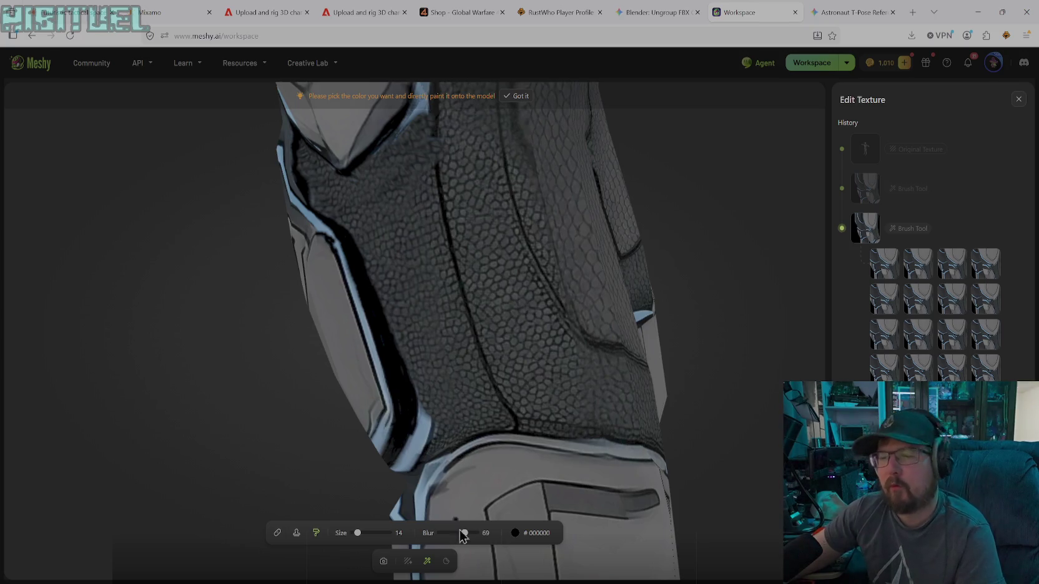
pyautogui.click(383, 560)
pyautogui.moveTo(387, 487)
pyautogui.mouseDown()
pyautogui.moveTo(390, 406)
pyautogui.moveTo(493, 437)
pyautogui.moveTo(539, 433)
pyautogui.moveTo(510, 382)
pyautogui.mouseUp()
# - Sample the light blue trim colour and move the view to the knee's other side
pyautogui.moveTo(504, 333)
pyautogui.mouseDown()
pyautogui.moveTo(547, 341)
pyautogui.moveTo(507, 417)
pyautogui.mouseUp()
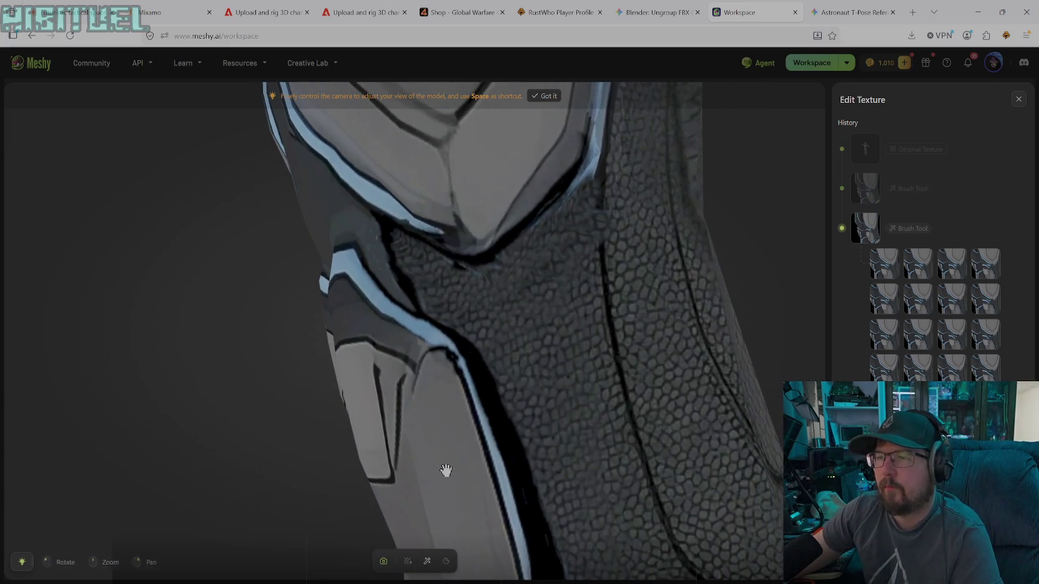
pyautogui.click(427, 560)
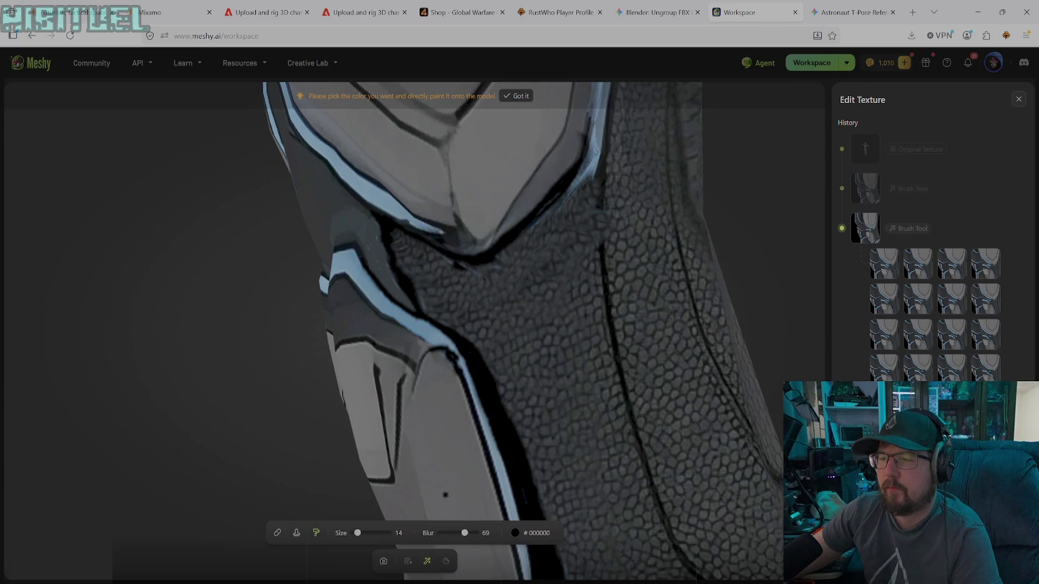
pyautogui.click(515, 533)
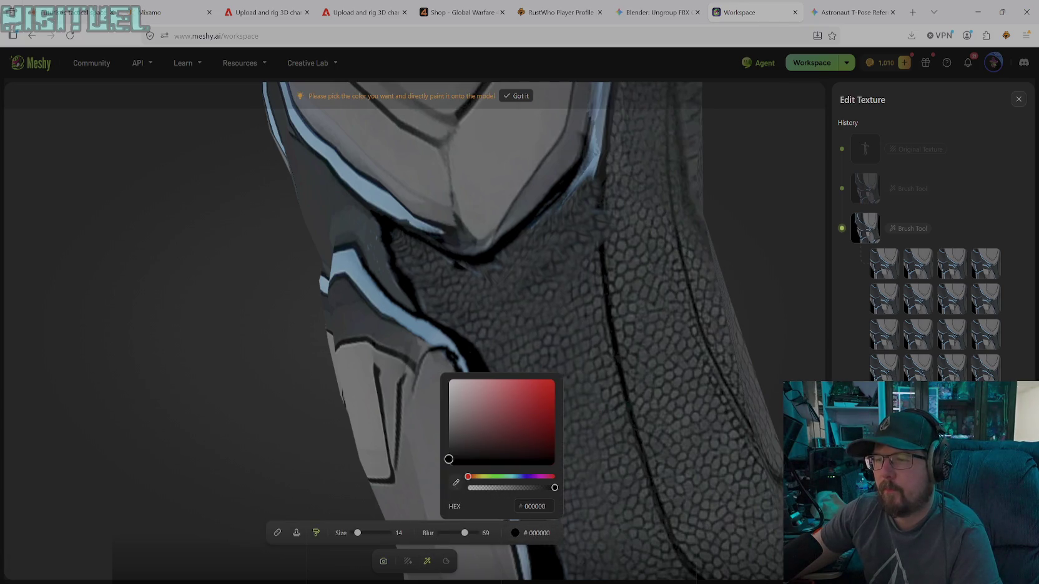
pyautogui.click(452, 493)
pyautogui.click(439, 347)
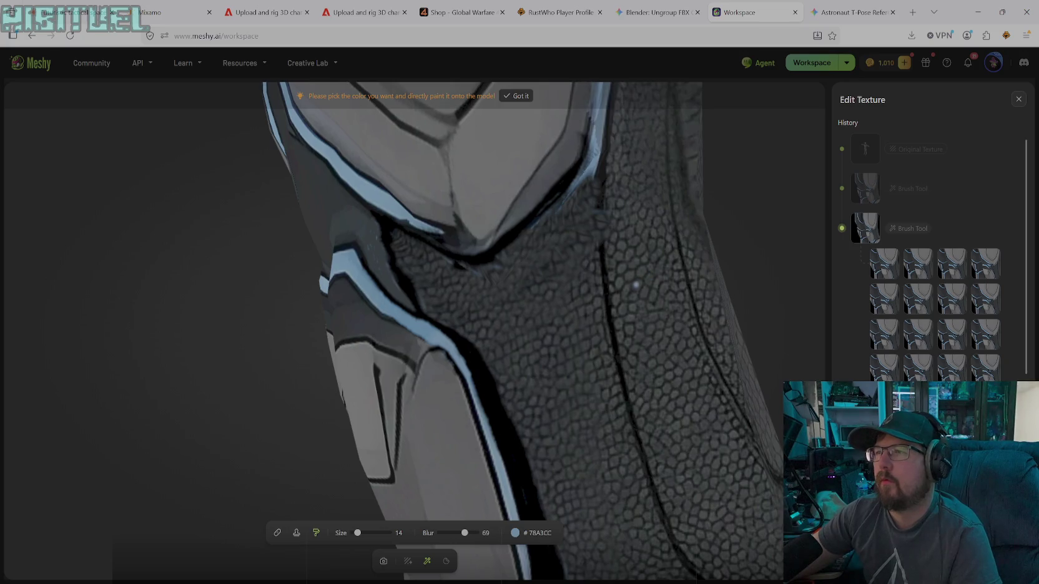
pyautogui.click(384, 561)
pyautogui.moveTo(572, 302)
pyautogui.mouseDown()
pyautogui.moveTo(399, 356)
pyautogui.moveTo(359, 312)
pyautogui.moveTo(470, 271)
pyautogui.moveTo(520, 354)
pyautogui.mouseUp()
pyautogui.scroll(3, 399, 357)
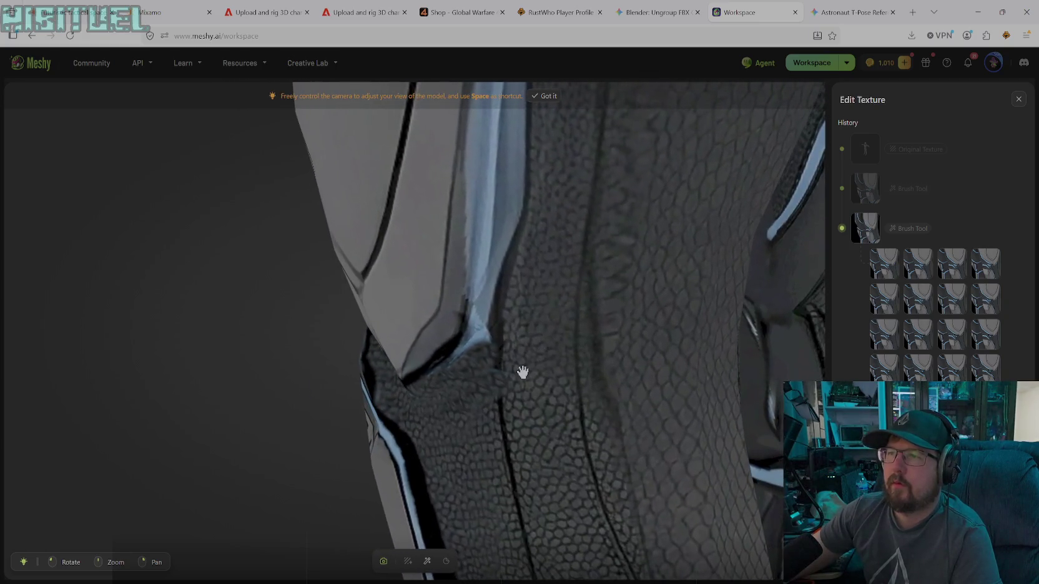
# - Set the colour back to black, dab it onto the knee seam, and zoom closer
pyautogui.click(427, 562)
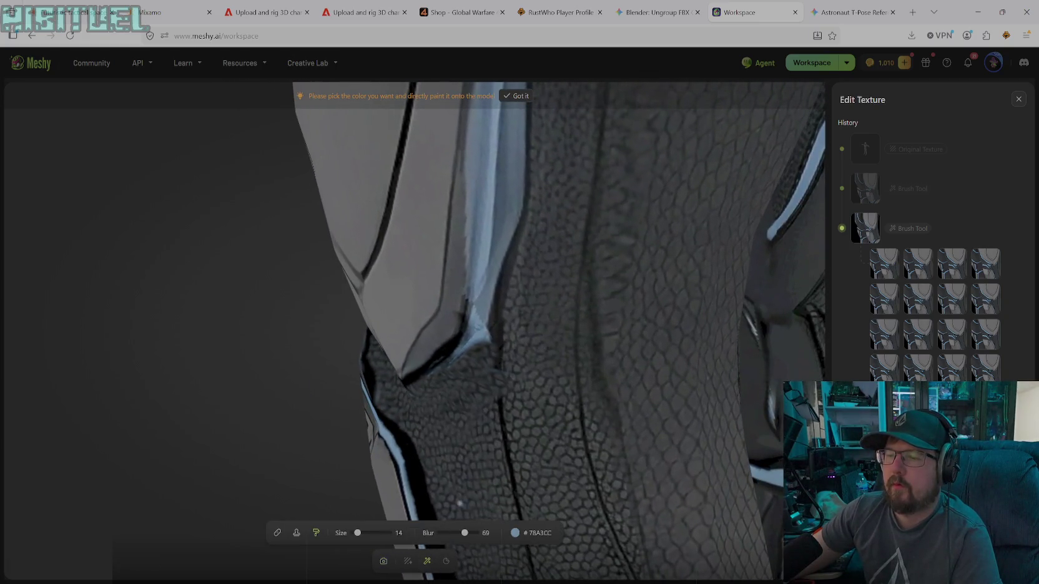
pyautogui.click(515, 532)
pyautogui.moveTo(477, 449)
pyautogui.mouseDown()
pyautogui.moveTo(475, 440)
pyautogui.moveTo(447, 460)
pyautogui.mouseUp()
pyautogui.click(470, 165)
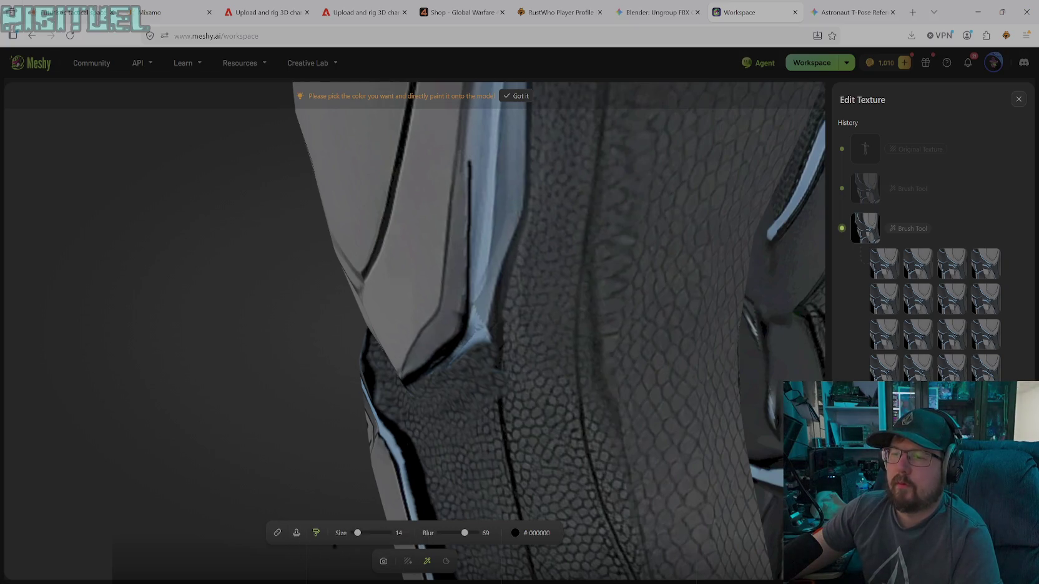
pyautogui.click(383, 560)
pyautogui.moveTo(515, 306)
pyautogui.mouseDown()
pyautogui.moveTo(524, 489)
pyautogui.moveTo(577, 408)
pyautogui.moveTo(529, 510)
pyautogui.moveTo(512, 312)
pyautogui.moveTo(387, 468)
pyautogui.moveTo(511, 402)
pyautogui.moveTo(568, 401)
pyautogui.moveTo(591, 368)
pyautogui.moveTo(577, 352)
pyautogui.moveTo(563, 377)
pyautogui.moveTo(459, 422)
pyautogui.moveTo(613, 440)
pyautogui.moveTo(475, 436)
pyautogui.moveTo(475, 363)
pyautogui.moveTo(510, 354)
pyautogui.moveTo(419, 368)
pyautogui.moveTo(364, 364)
pyautogui.moveTo(449, 360)
pyautogui.moveTo(493, 385)
pyautogui.moveTo(517, 444)
pyautogui.moveTo(519, 420)
pyautogui.mouseUp()
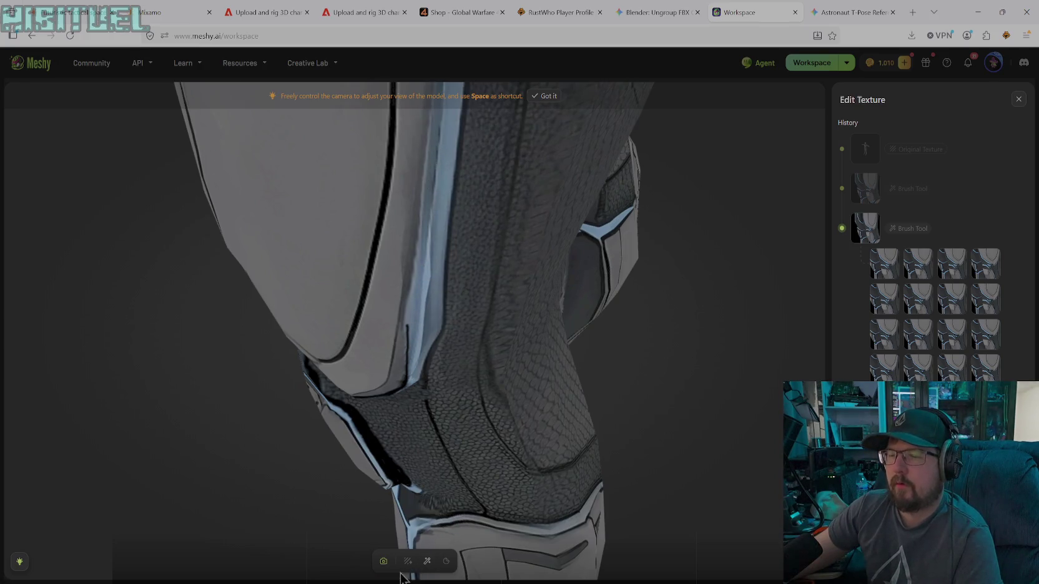
# - Eyedrop the grey #706D71 from the knee fabric as the solid paint colour
pyautogui.click(427, 561)
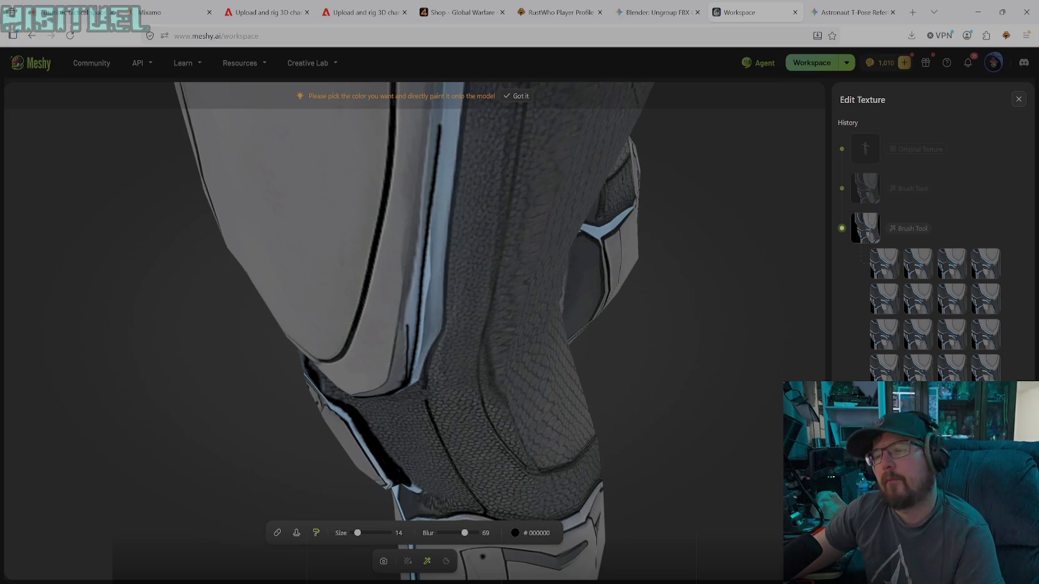
pyautogui.click(534, 533)
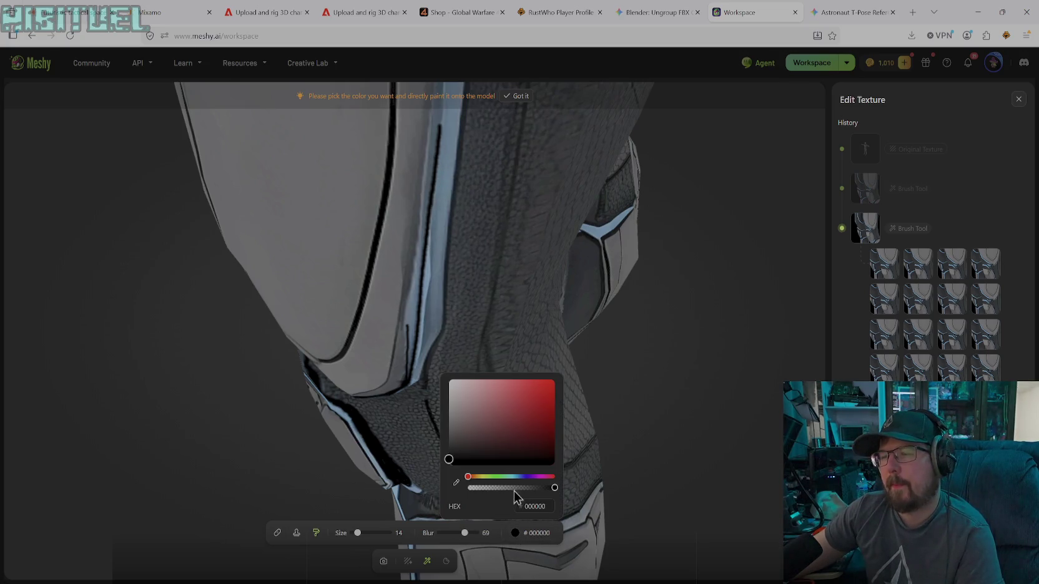
pyautogui.click(456, 492)
pyautogui.click(384, 325)
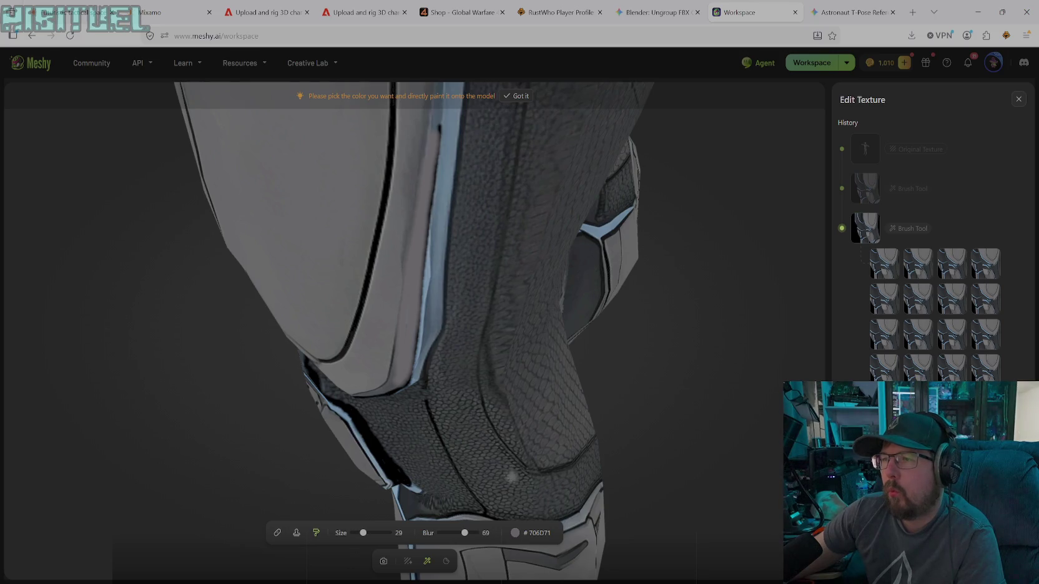
# - Clone-stamp fabric texture over the light seam strip along the knee pad edge
pyautogui.click(298, 535)
pyautogui.click(440, 291)
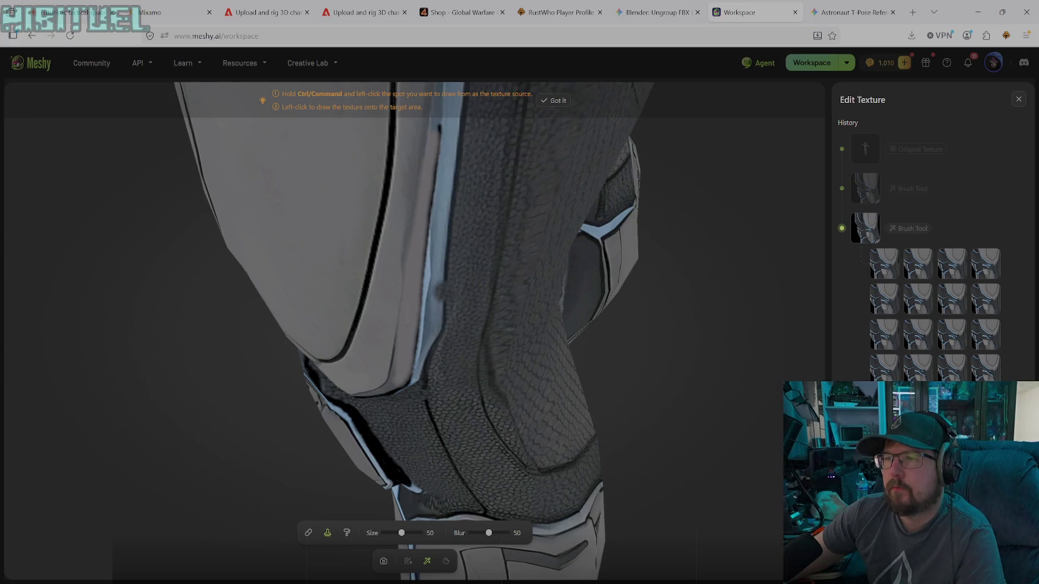
pyautogui.click(433, 318)
pyautogui.moveTo(434, 321); pyautogui.dragTo(421, 384)
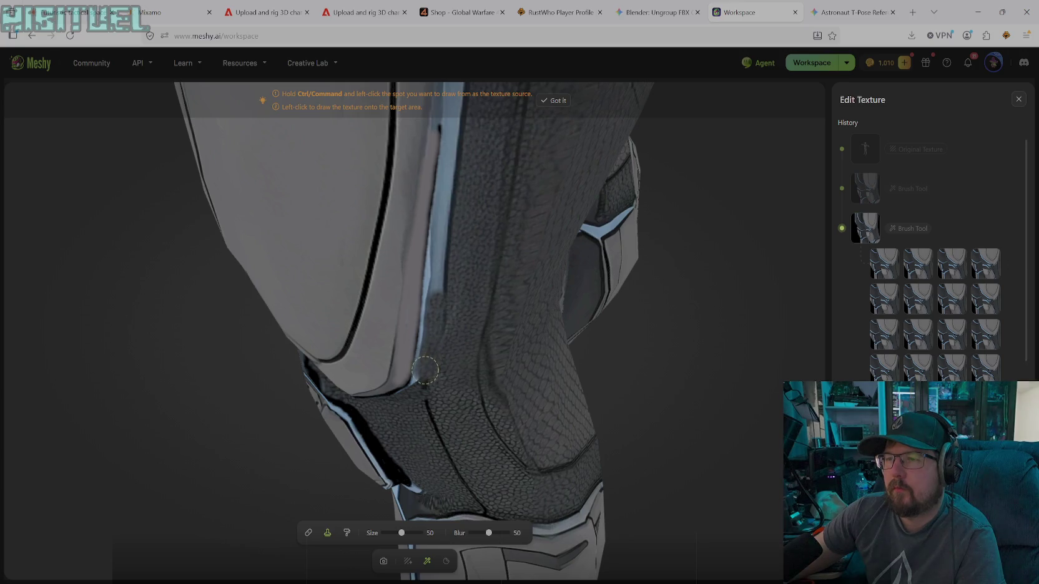
pyautogui.moveTo(432, 304); pyautogui.dragTo(455, 111)
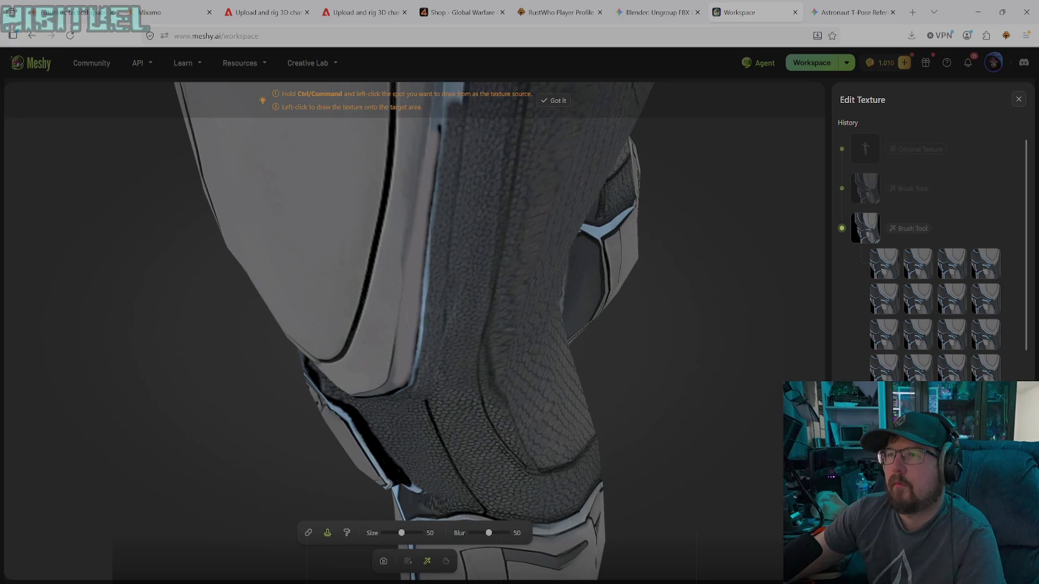
pyautogui.moveTo(433, 284); pyautogui.dragTo(418, 389)
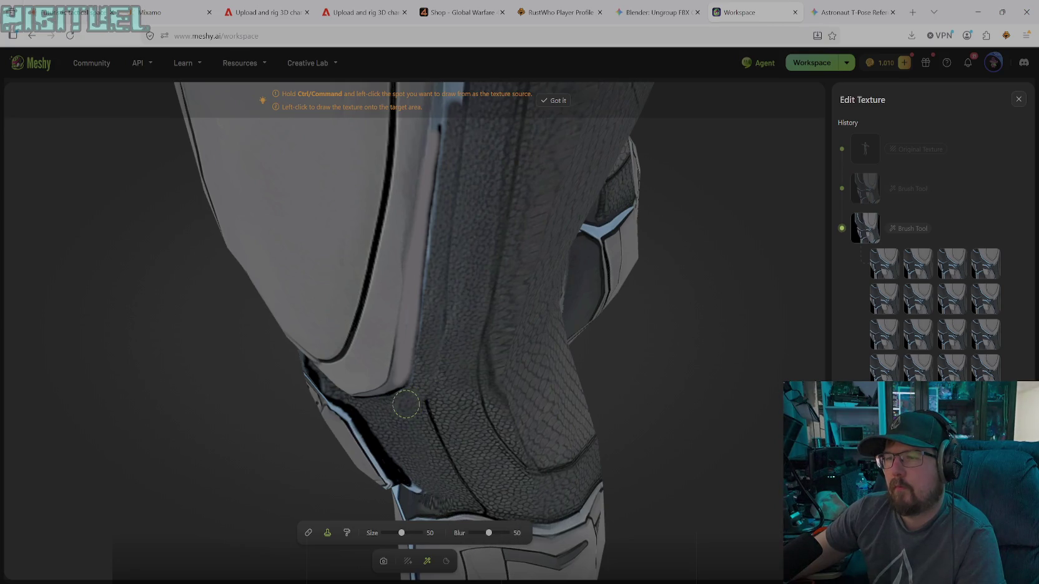
pyautogui.click(384, 410)
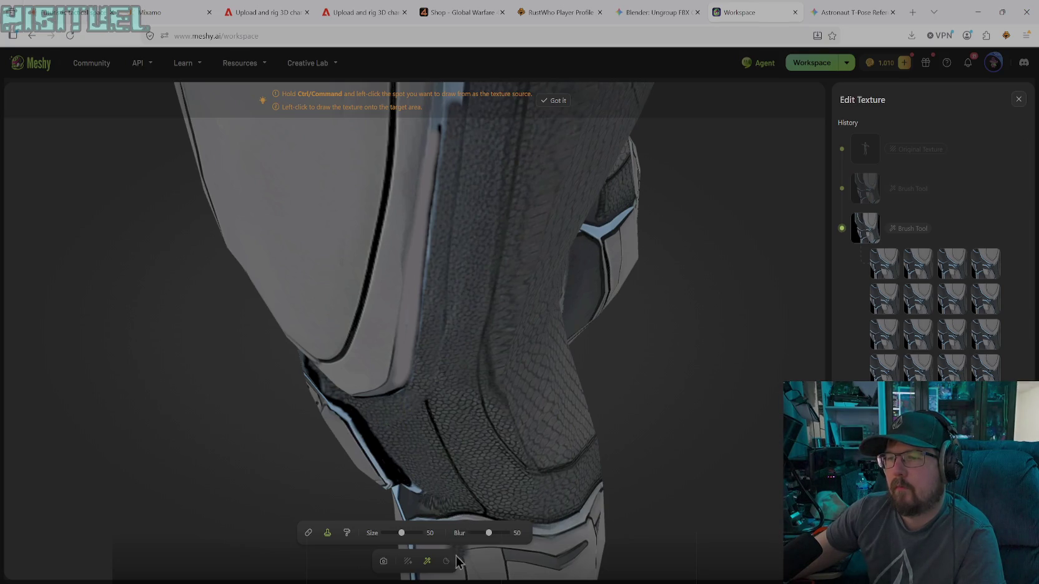
# - Set up solid paint in black #000000 at brush size 14
pyautogui.click(347, 533)
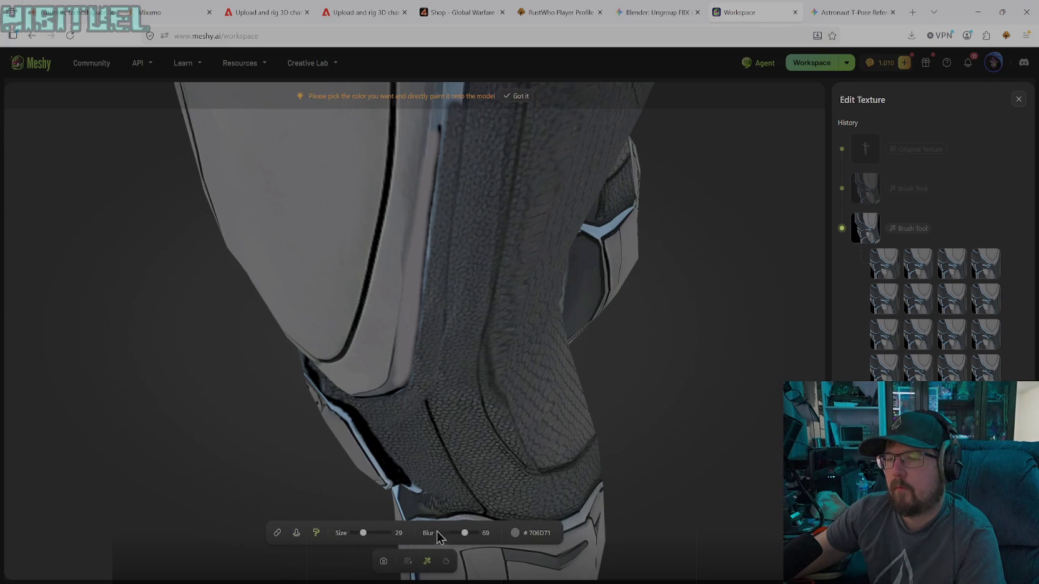
pyautogui.click(518, 533)
pyautogui.moveTo(471, 452); pyautogui.dragTo(425, 506)
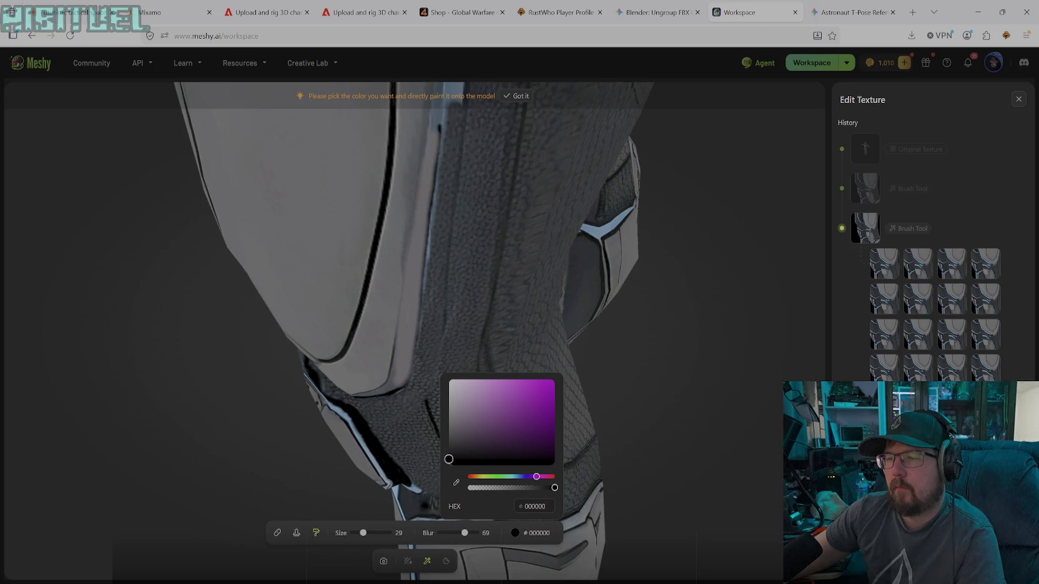
pyautogui.click(359, 533)
pyautogui.moveTo(358, 533); pyautogui.dragTo(357, 533)
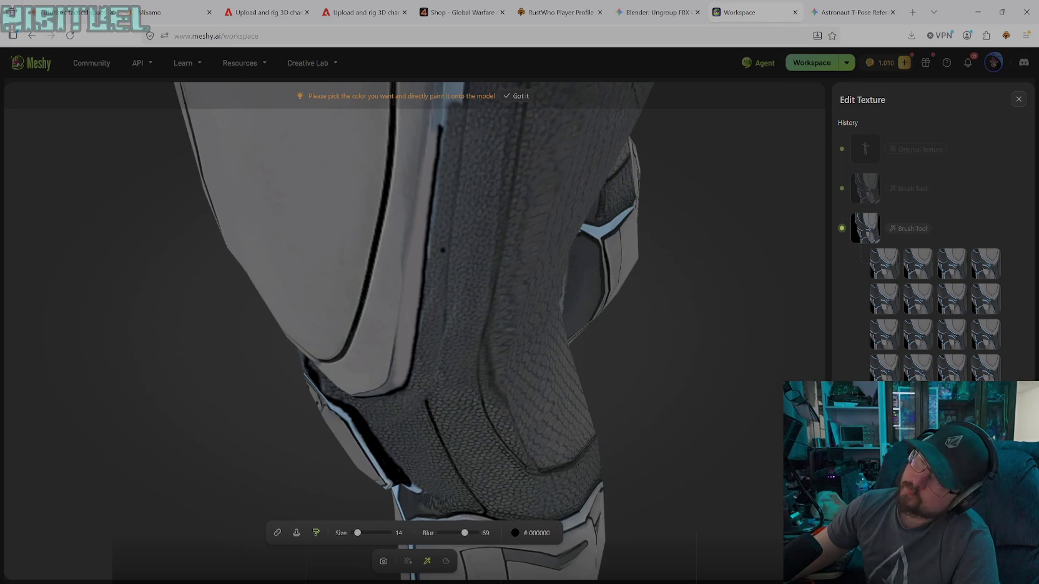
pyautogui.click(297, 532)
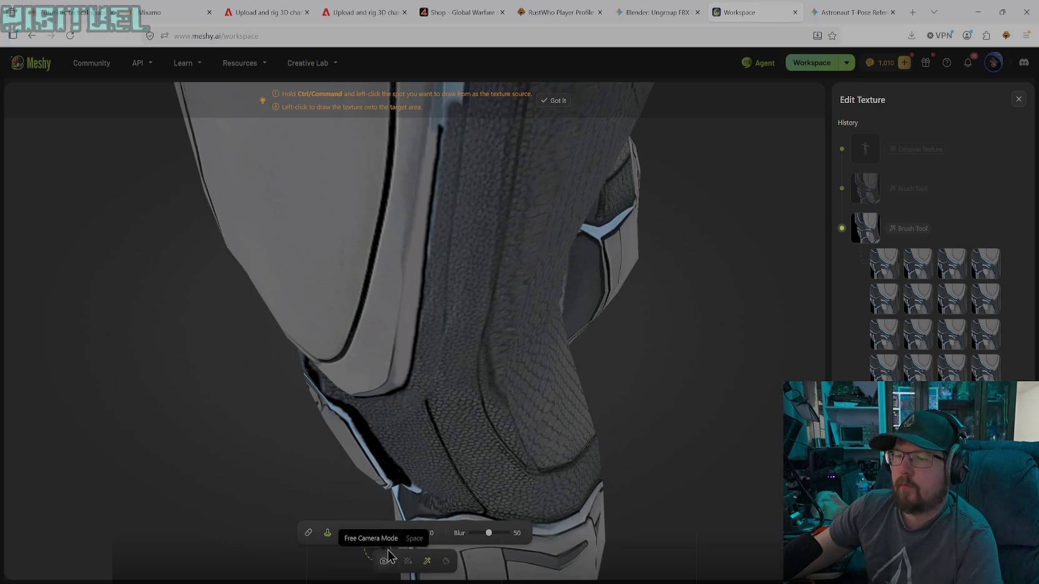
# - Set the clone brush to size 21 and stamp over the inner knee seam
pyautogui.moveTo(399, 534); pyautogui.dragTo(391, 533)
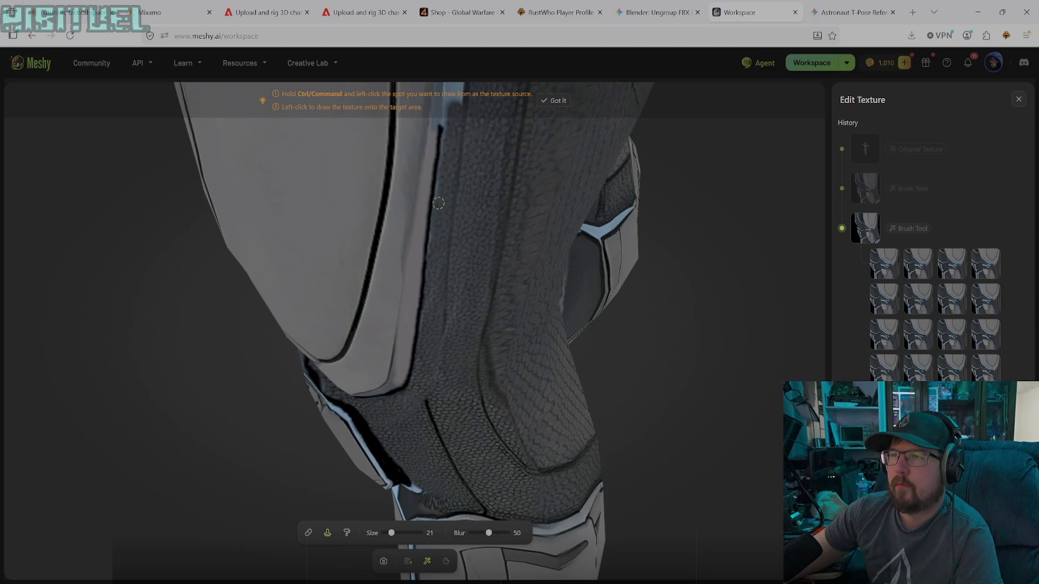
pyautogui.moveTo(933, 243)
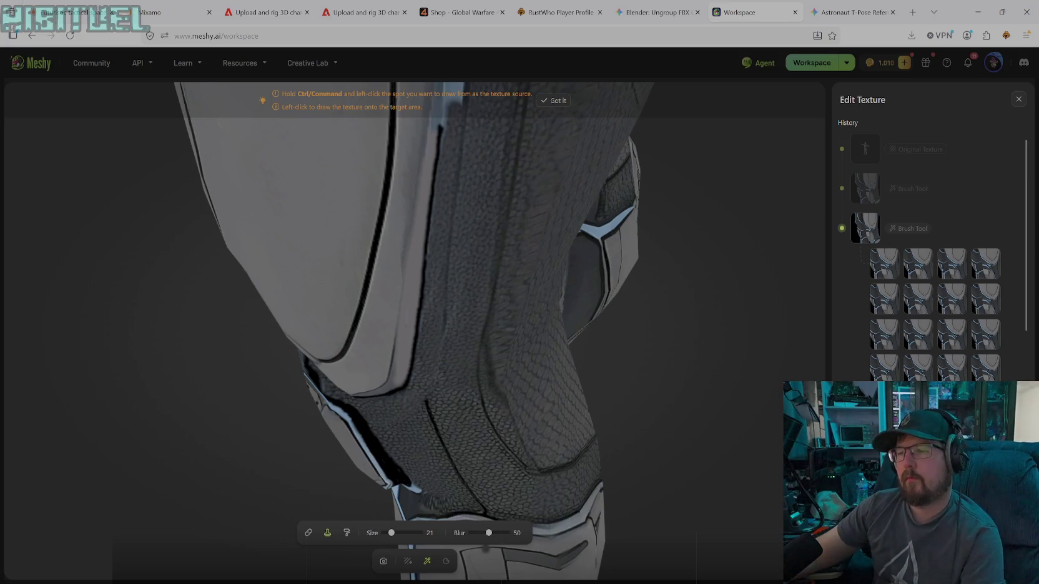
pyautogui.click(383, 560)
pyautogui.moveTo(390, 546)
pyautogui.mouseDown()
pyautogui.moveTo(539, 354)
pyautogui.moveTo(447, 324)
pyautogui.mouseUp()
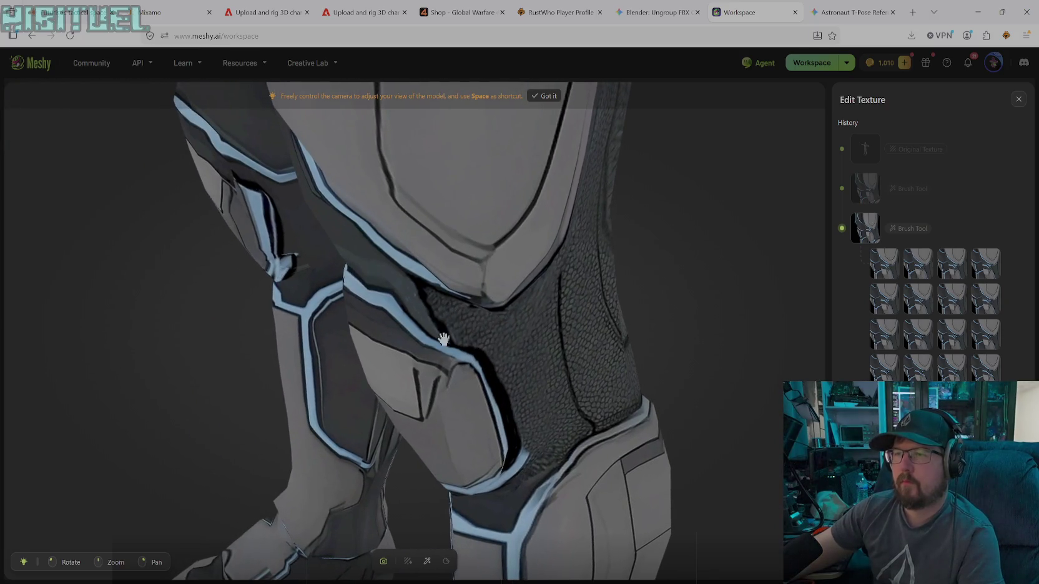
pyautogui.click(428, 562)
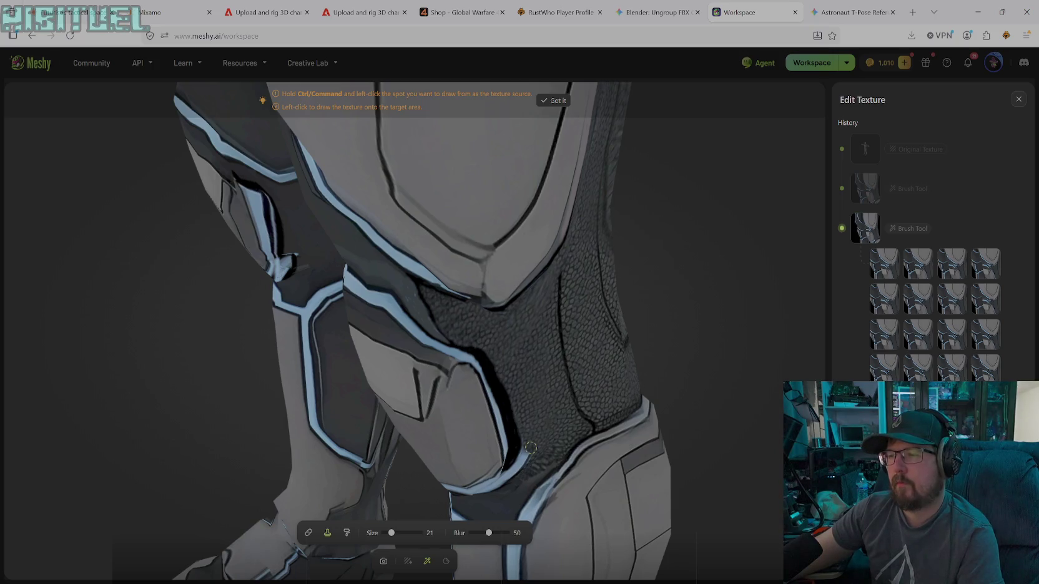
pyautogui.moveTo(529, 454); pyautogui.dragTo(530, 445)
pyautogui.press('space')
pyautogui.scroll(3, 470, 366)
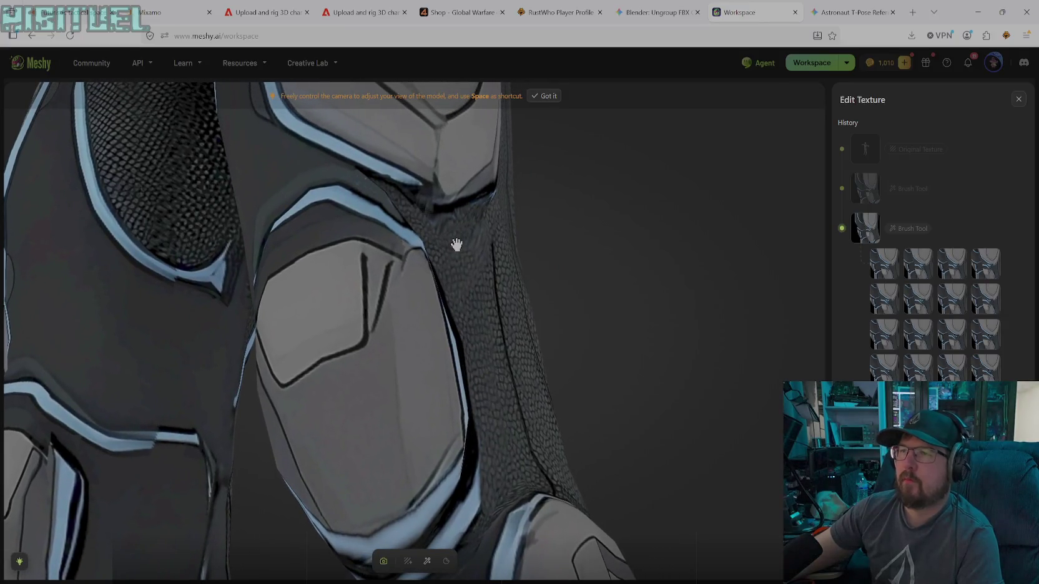
pyautogui.moveTo(457, 243); pyautogui.dragTo(412, 301)
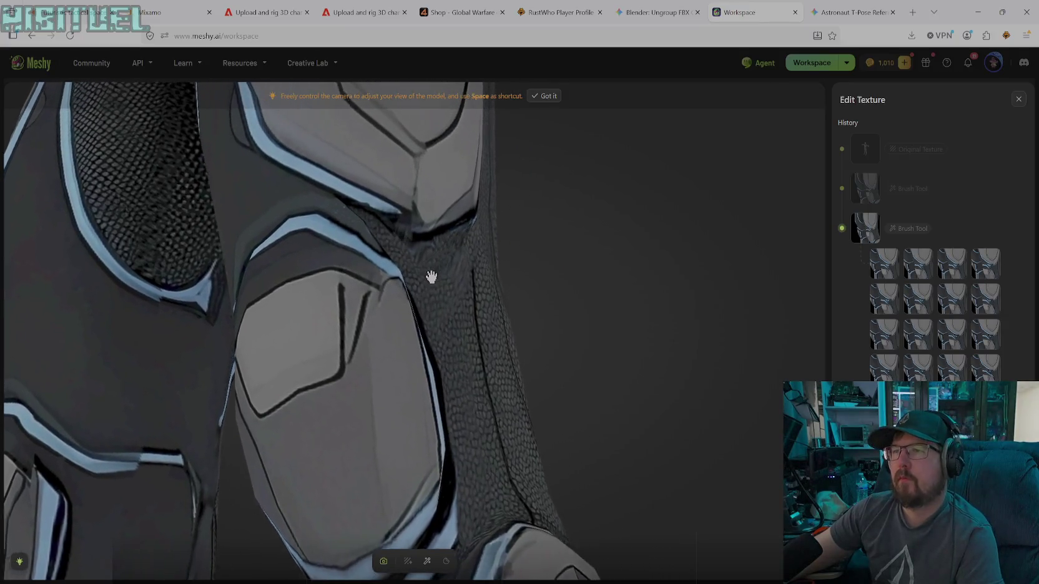
pyautogui.press('space')
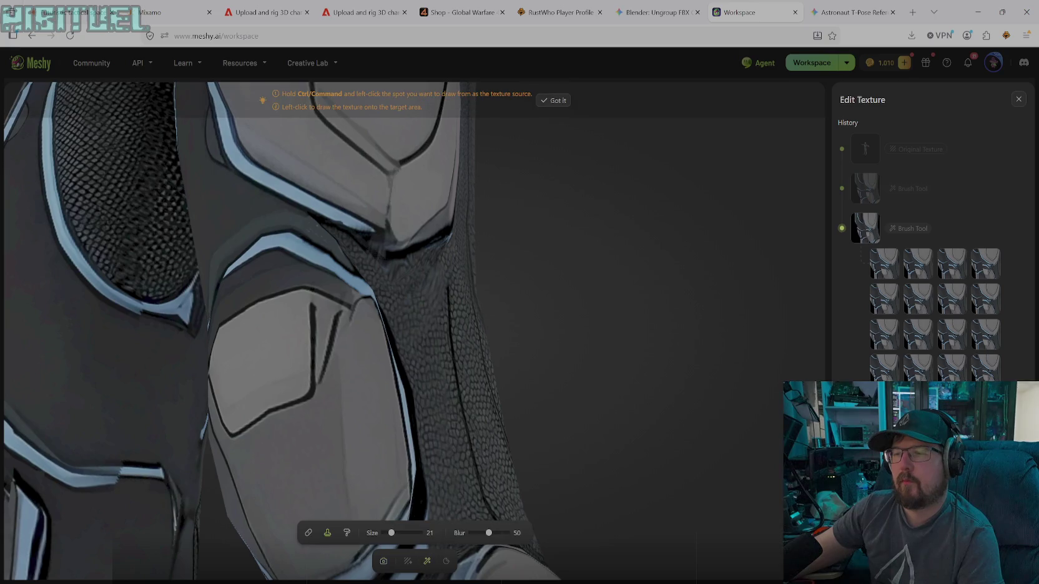
# - Alternate solid black paint and cloning on the inner knee seam while rotating around the knee
pyautogui.click(346, 532)
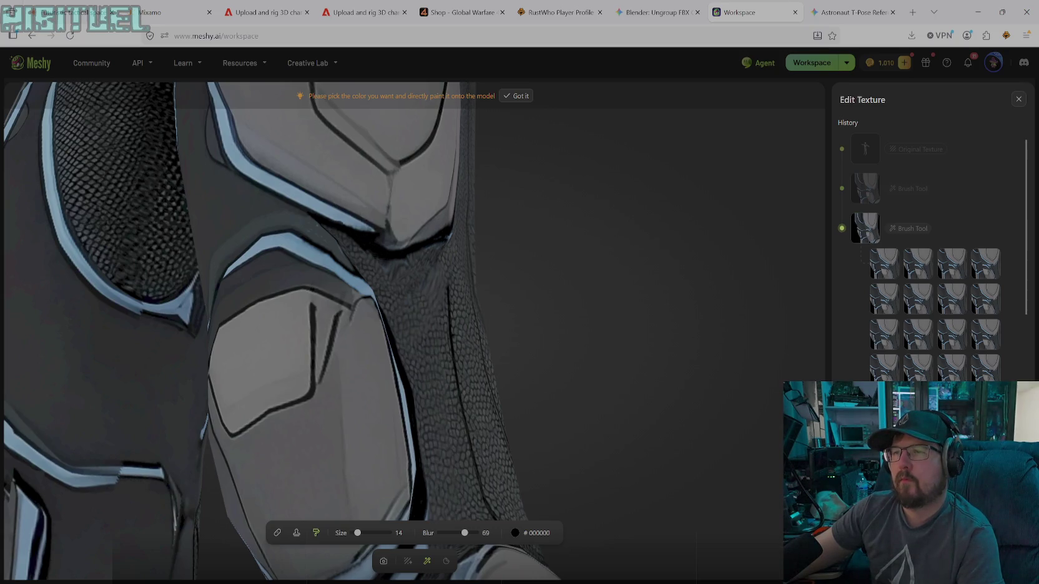
pyautogui.click(304, 534)
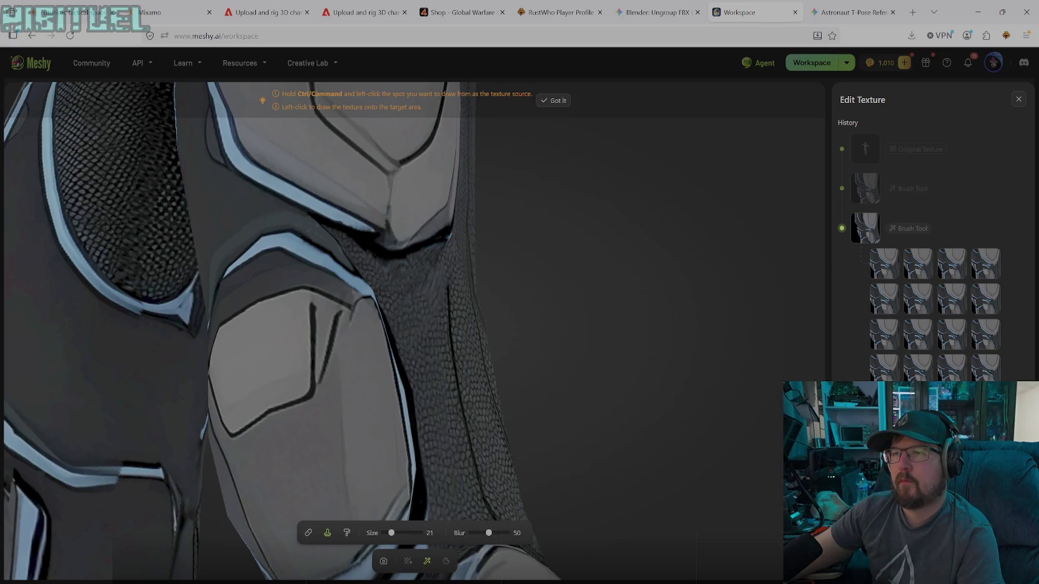
pyautogui.click(384, 561)
pyautogui.moveTo(501, 343); pyautogui.dragTo(429, 304)
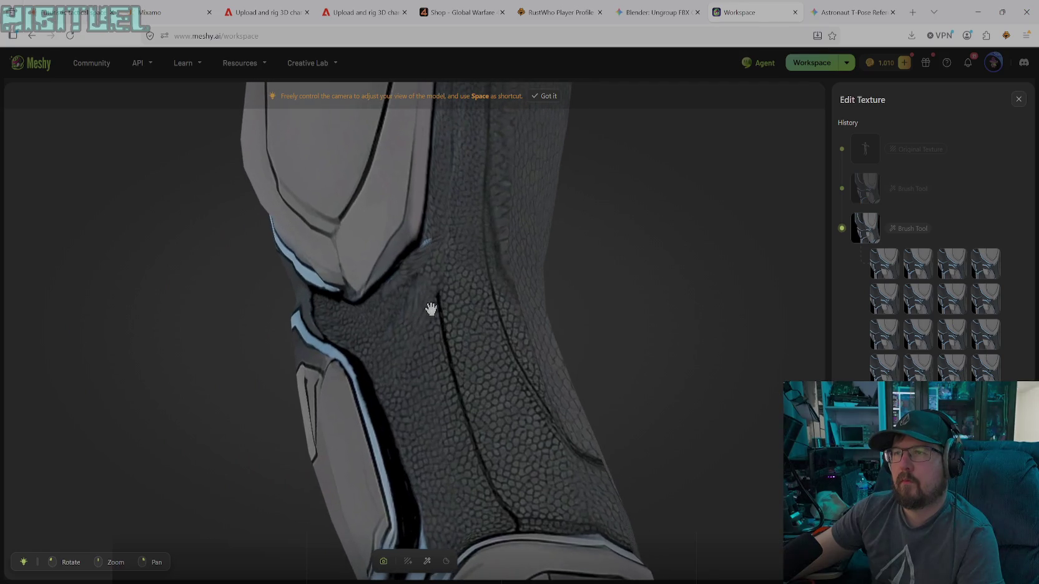
pyautogui.click(427, 561)
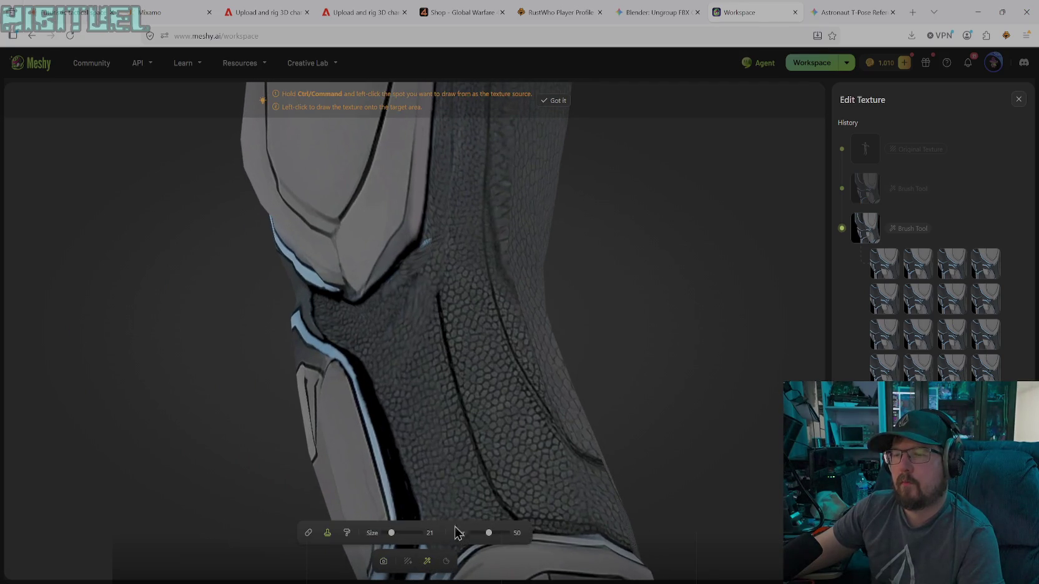
pyautogui.click(347, 532)
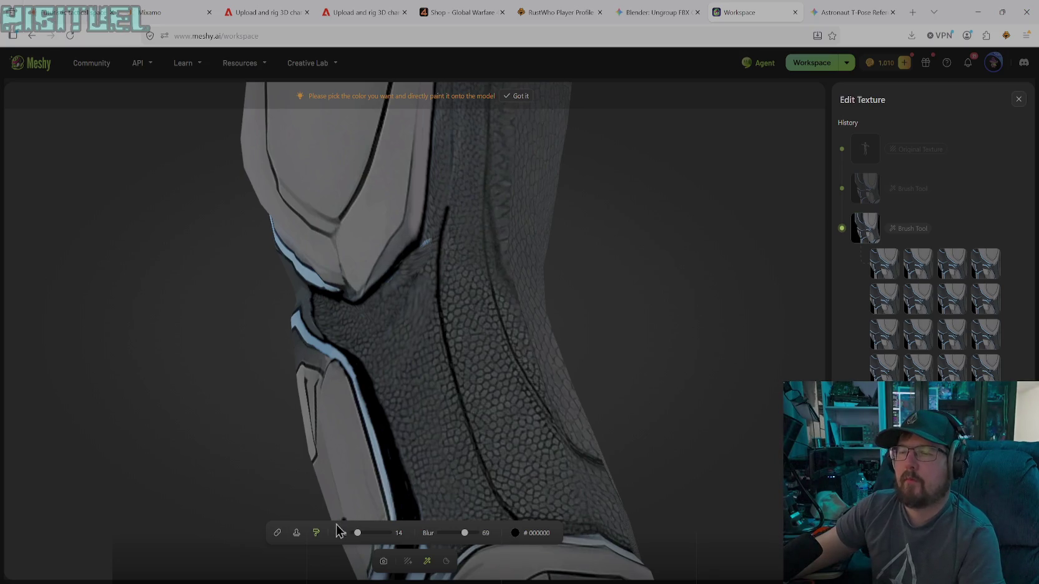
pyautogui.click(383, 561)
pyautogui.moveTo(449, 436)
pyautogui.mouseDown()
pyautogui.moveTo(489, 343)
pyautogui.moveTo(477, 442)
pyautogui.moveTo(418, 537)
pyautogui.mouseUp()
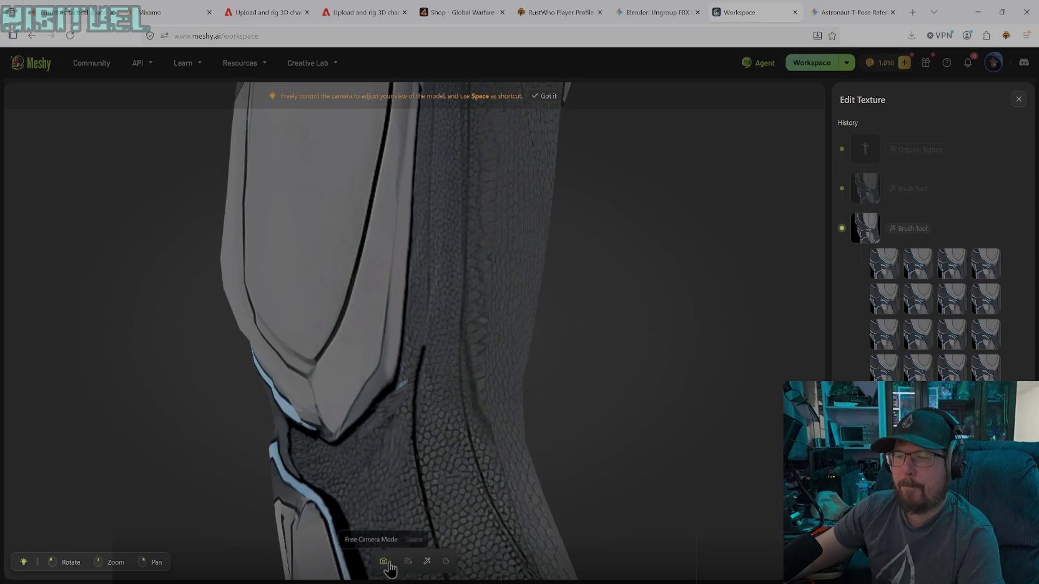
pyautogui.click(427, 562)
# - Shrink the paint brush to size 8 and return to cloning around the leg
pyautogui.moveTo(355, 534); pyautogui.dragTo(354, 535)
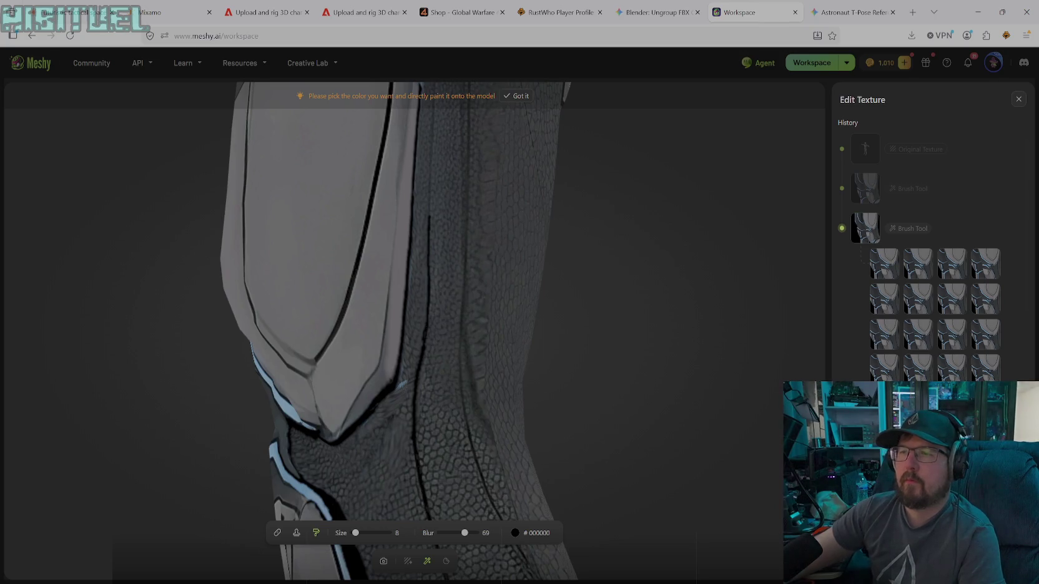
pyautogui.click(296, 532)
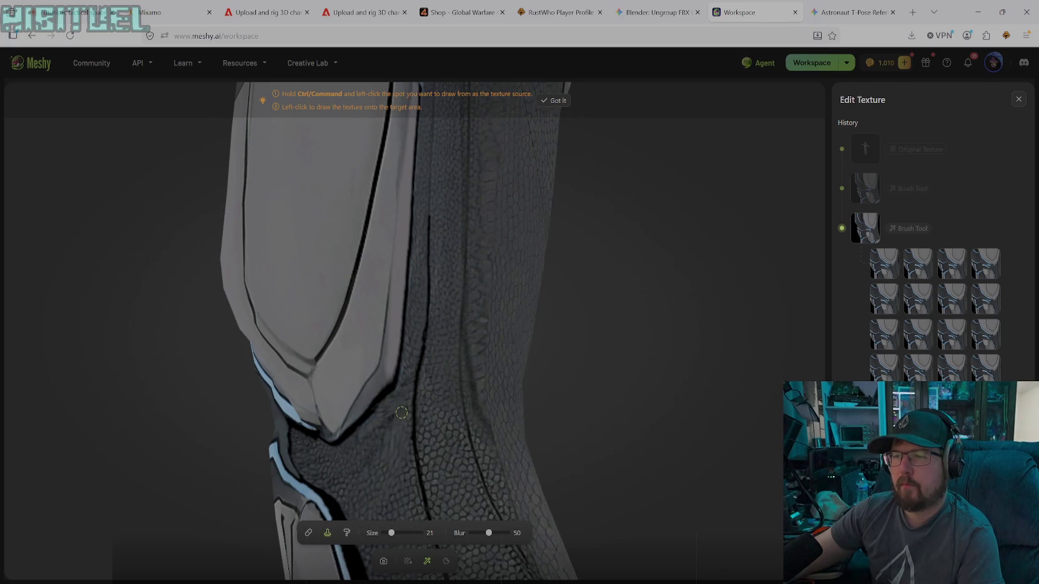
pyautogui.click(383, 562)
pyautogui.moveTo(406, 452)
pyautogui.mouseDown()
pyautogui.moveTo(413, 440)
pyautogui.moveTo(587, 425)
pyautogui.moveTo(496, 450)
pyautogui.moveTo(399, 433)
pyautogui.moveTo(171, 436)
pyautogui.moveTo(169, 464)
pyautogui.moveTo(135, 431)
pyautogui.moveTo(171, 416)
pyautogui.moveTo(228, 431)
pyautogui.moveTo(197, 422)
pyautogui.moveTo(272, 420)
pyautogui.moveTo(285, 373)
pyautogui.moveTo(280, 394)
pyautogui.moveTo(158, 414)
pyautogui.moveTo(388, 390)
pyautogui.moveTo(381, 428)
pyautogui.moveTo(332, 458)
pyautogui.moveTo(340, 383)
pyautogui.moveTo(341, 403)
pyautogui.moveTo(322, 397)
pyautogui.moveTo(345, 394)
pyautogui.mouseUp()
pyautogui.scroll(-5, 374, 436)
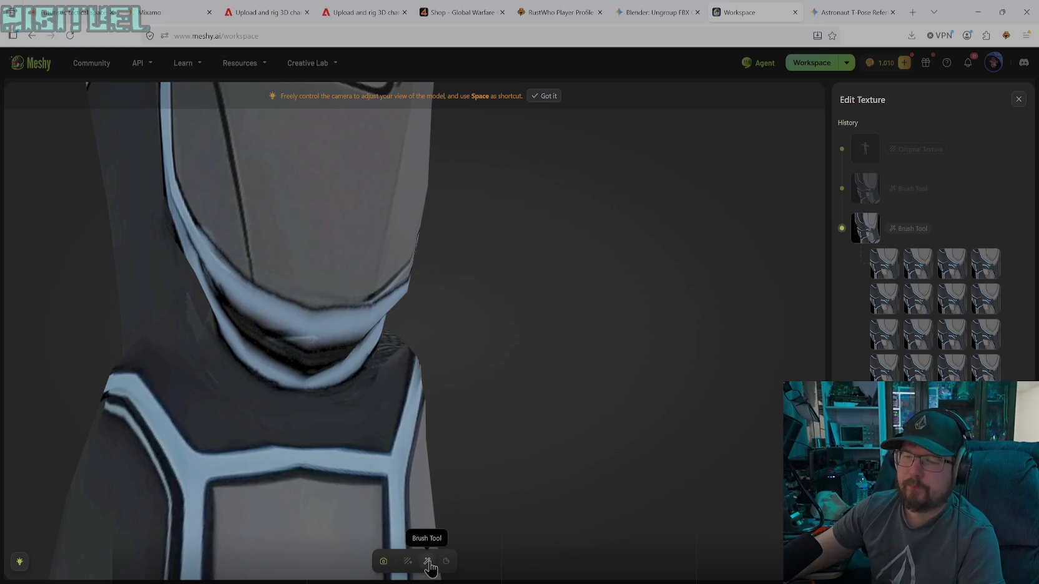
# - Paint dark grey #22262A over the light collar band's lower edge
pyautogui.click(427, 561)
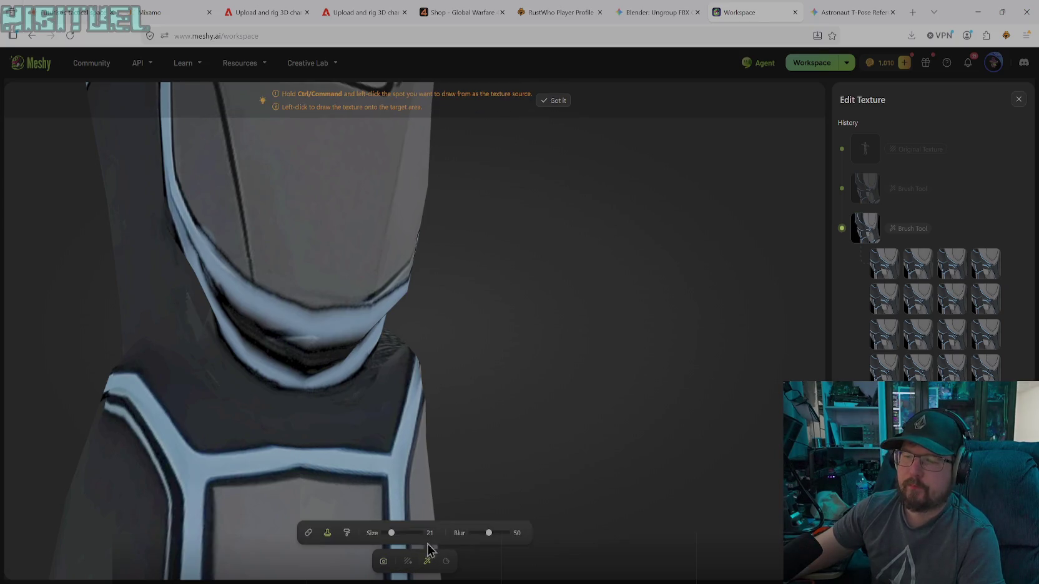
pyautogui.click(346, 533)
pyautogui.click(515, 532)
pyautogui.click(469, 467)
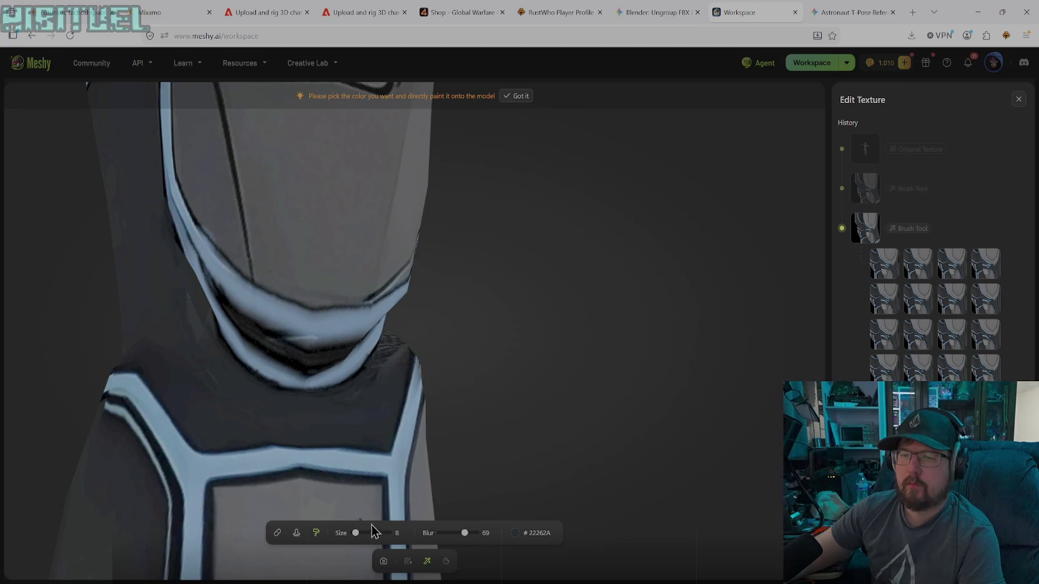
pyautogui.moveTo(234, 353); pyautogui.dragTo(303, 378)
pyautogui.moveTo(246, 353); pyautogui.dragTo(352, 367)
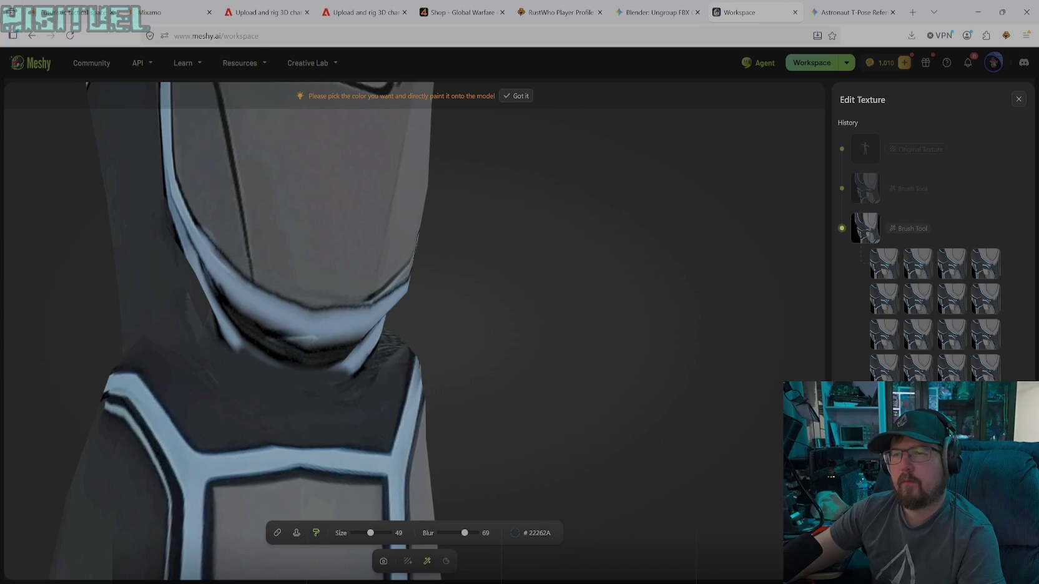
pyautogui.moveTo(281, 362)
pyautogui.mouseDown()
pyautogui.moveTo(219, 315)
pyautogui.moveTo(180, 240)
pyautogui.moveTo(198, 275)
pyautogui.mouseUp()
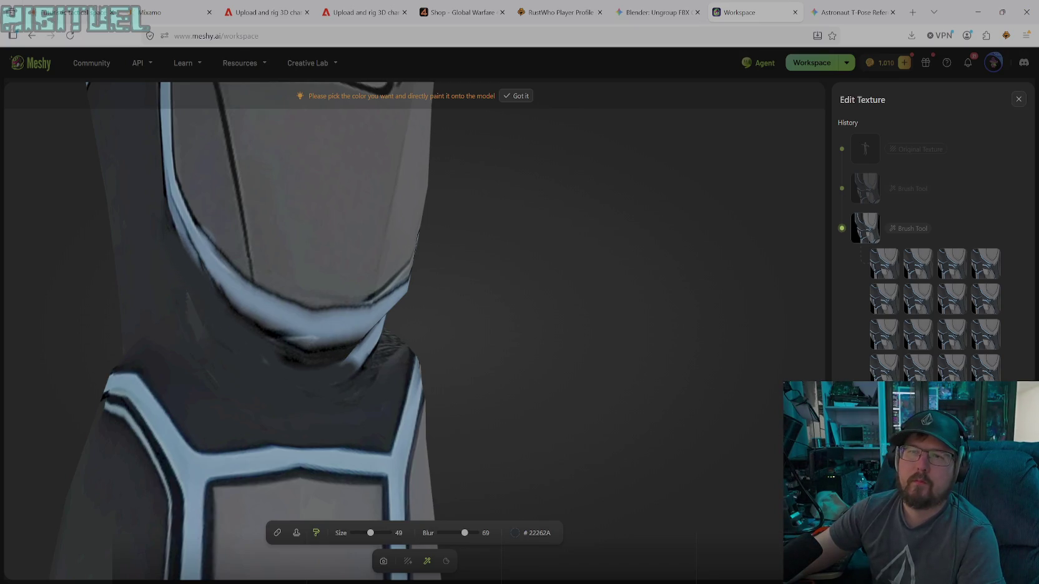
pyautogui.moveTo(178, 225); pyautogui.dragTo(169, 206)
pyautogui.moveTo(195, 297); pyautogui.dragTo(195, 337)
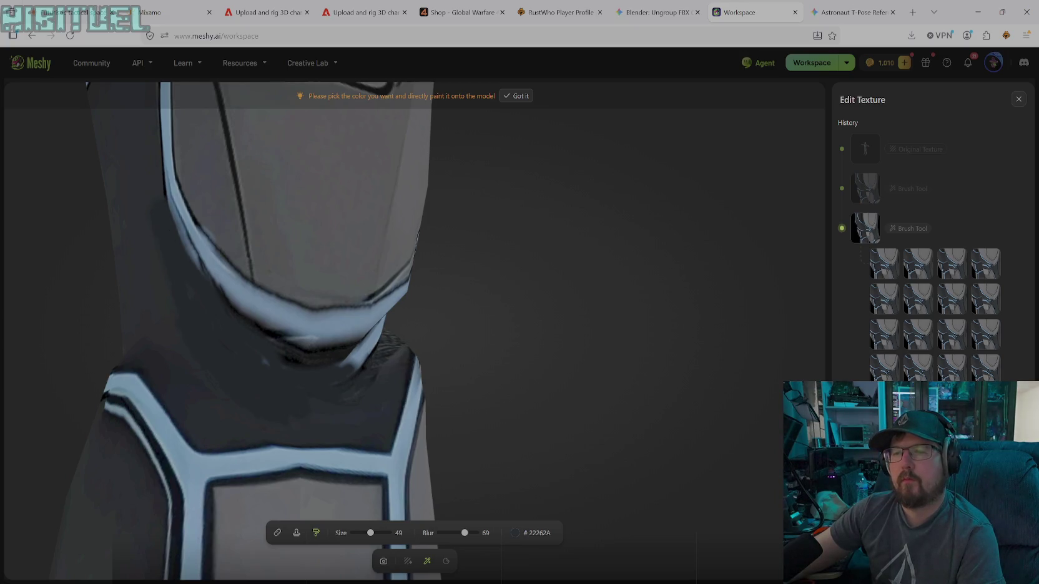
# - Adjust the brush grey's opacity and shade, painting a lighter grey stroke across the knee seam
pyautogui.click(514, 533)
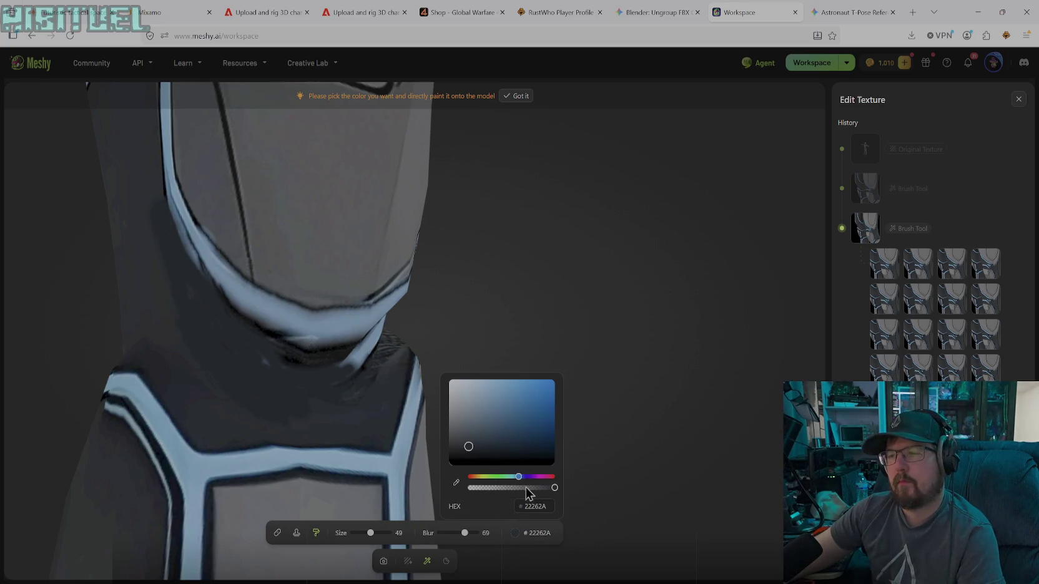
pyautogui.moveTo(554, 487); pyautogui.dragTo(541, 488)
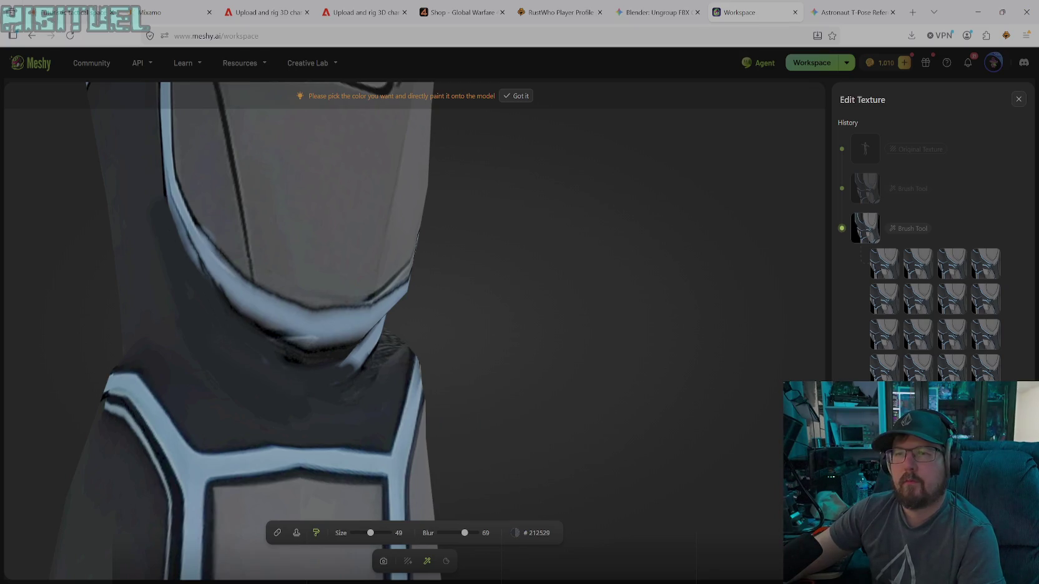
pyautogui.click(516, 533)
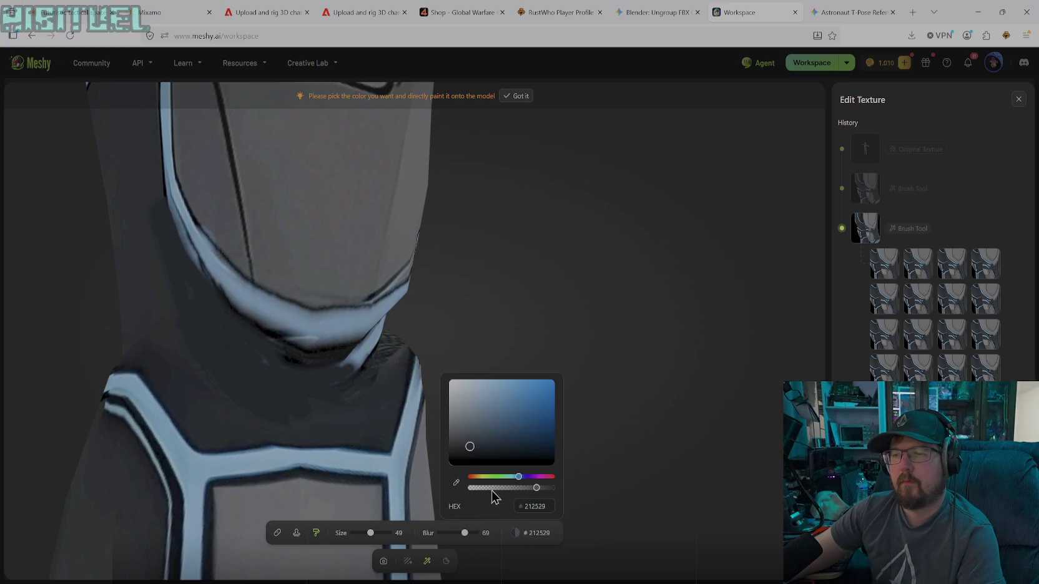
pyautogui.moveTo(534, 493); pyautogui.dragTo(553, 489)
pyautogui.click(468, 440)
pyautogui.click(469, 442)
pyautogui.moveTo(321, 398); pyautogui.dragTo(198, 327)
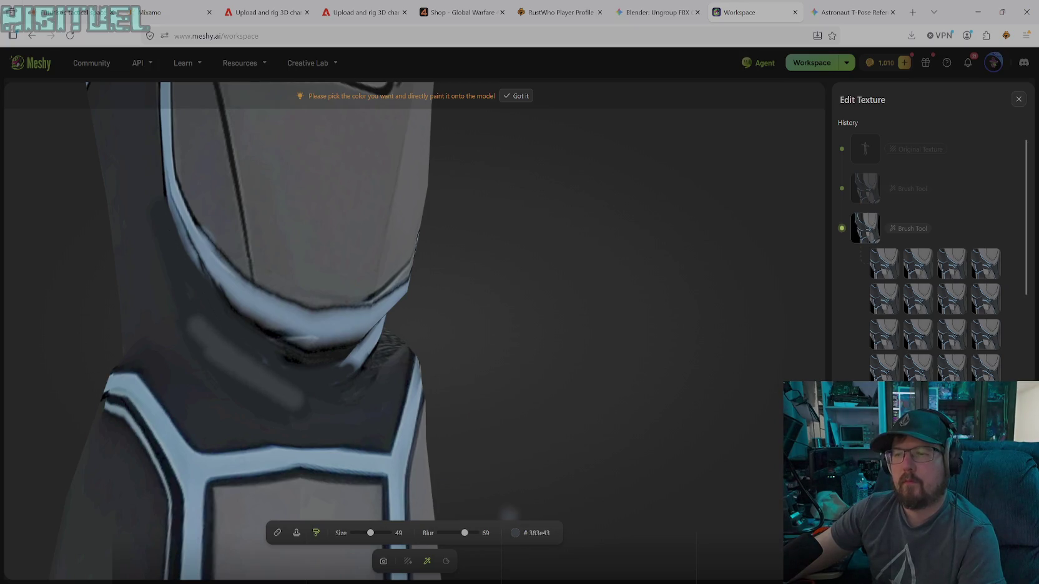
pyautogui.click(528, 533)
pyautogui.moveTo(464, 439); pyautogui.dragTo(464, 445)
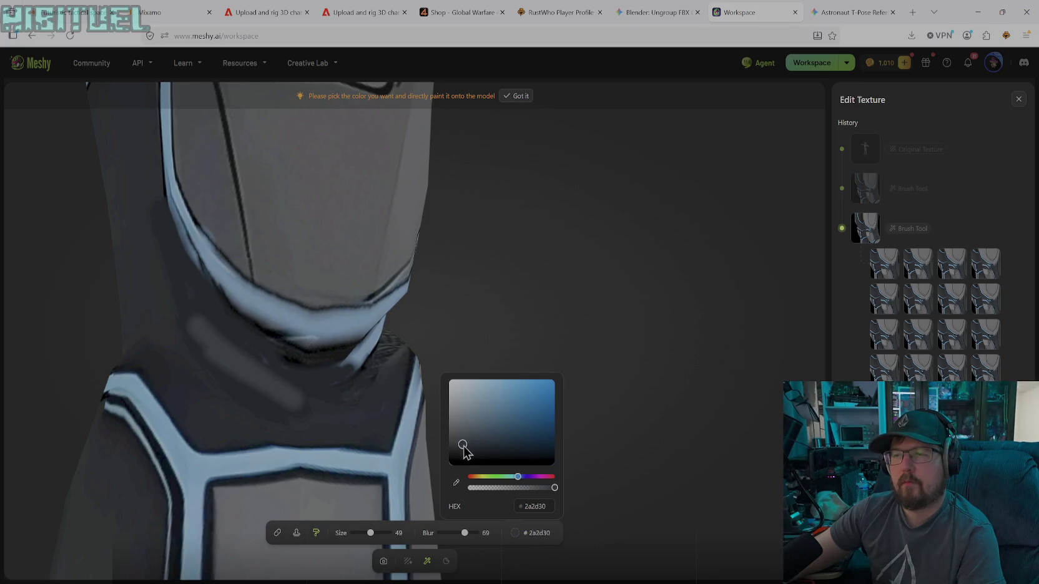
pyautogui.click(256, 397)
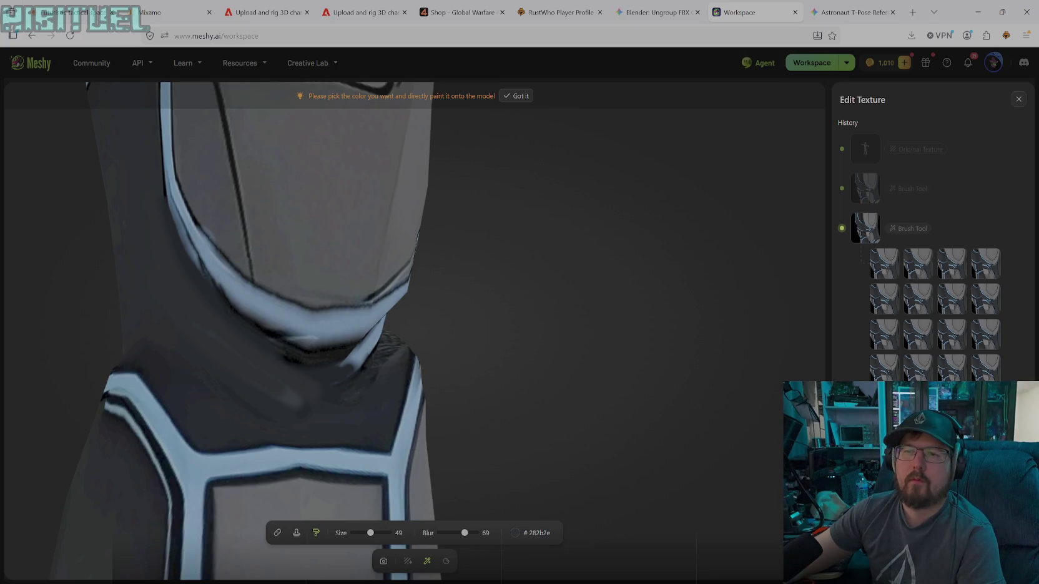
pyautogui.click(527, 536)
pyautogui.moveTo(462, 453); pyautogui.dragTo(462, 448)
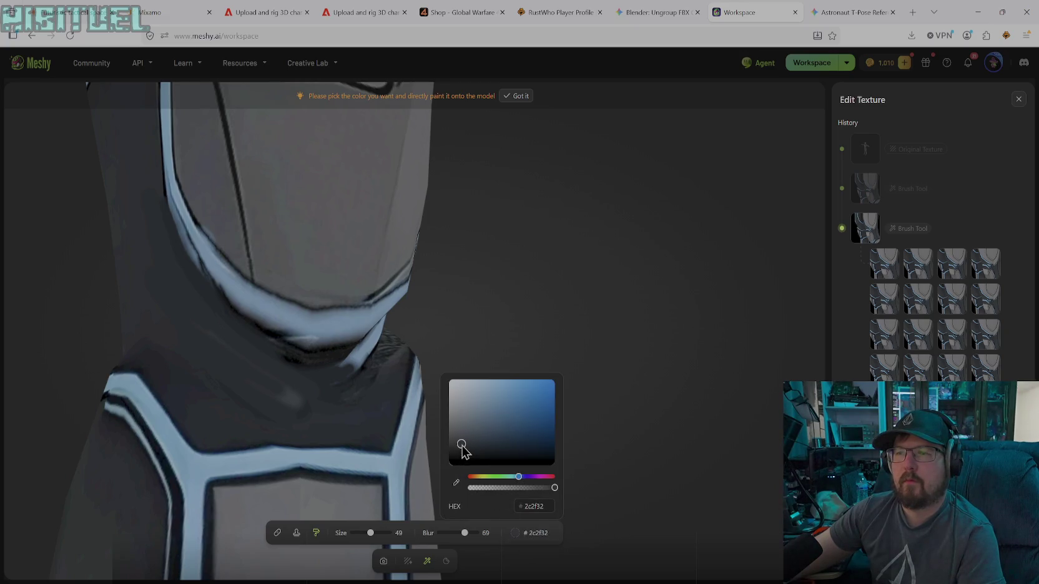
pyautogui.click(181, 269)
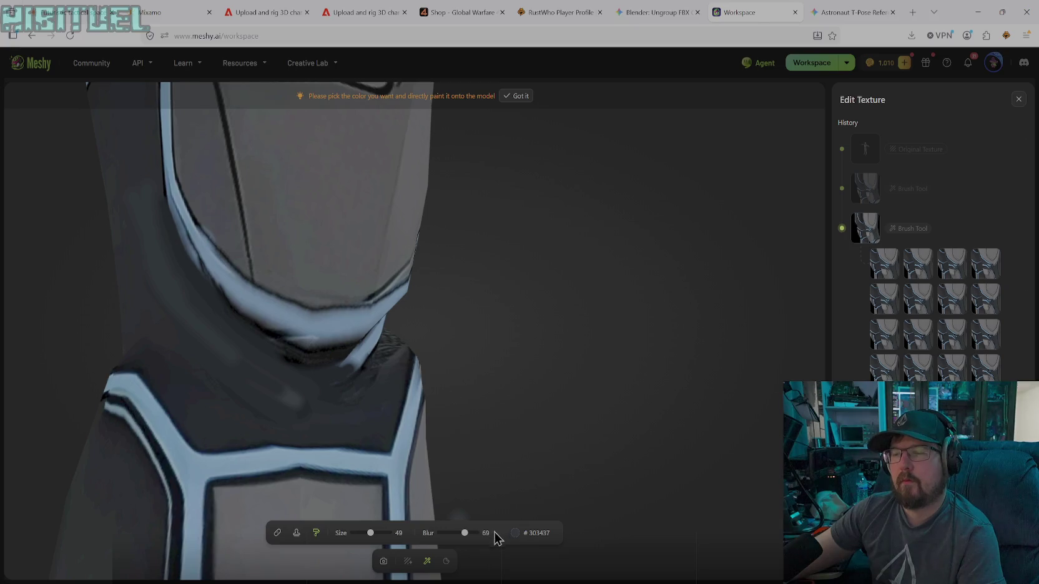
# - Sample dark grey #2A2E2E from the armor and raise the brush blur to 100
pyautogui.click(515, 532)
pyautogui.click(454, 493)
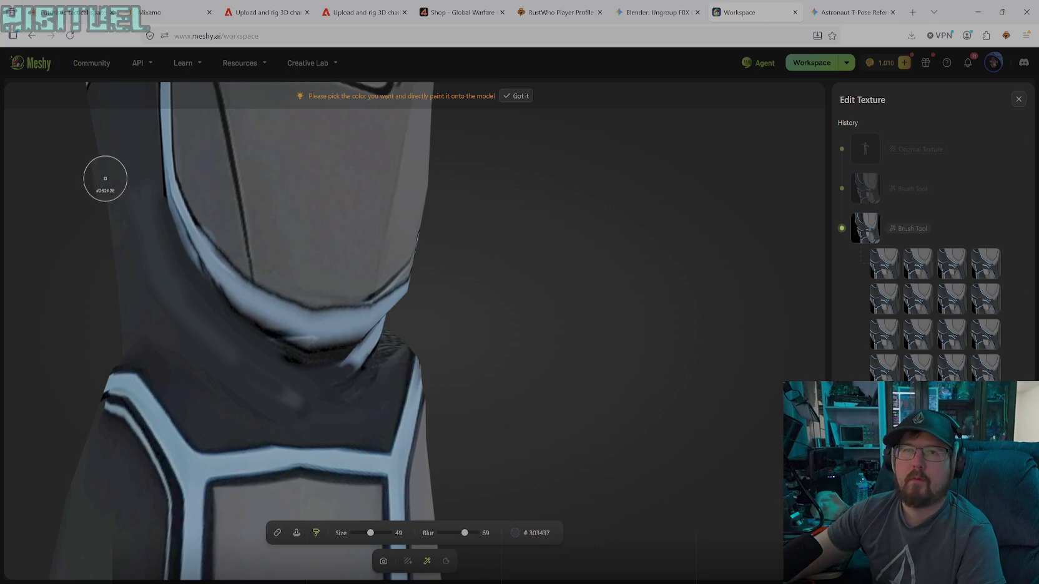
pyautogui.click(105, 179)
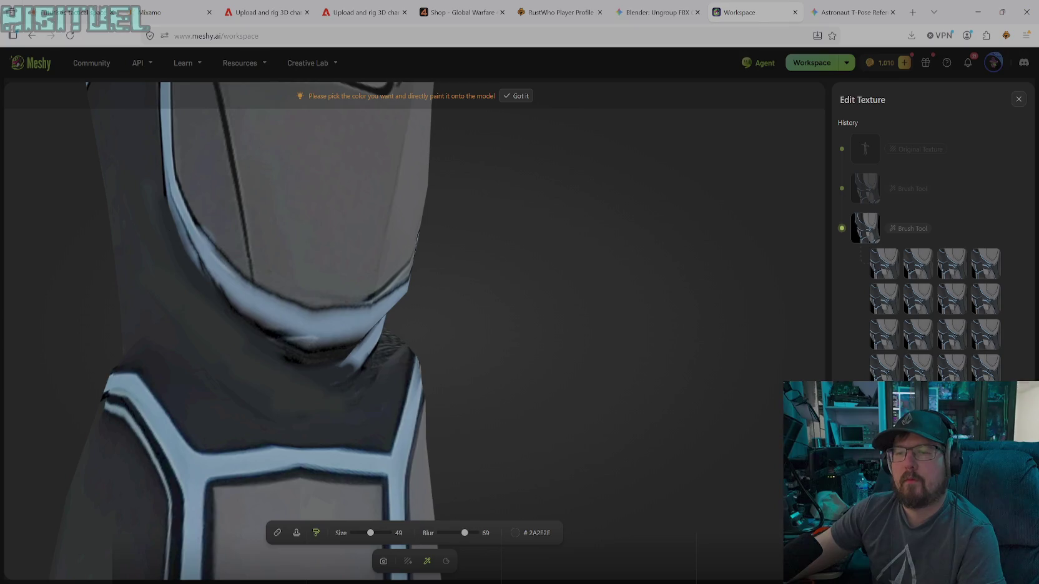
pyautogui.moveTo(465, 533); pyautogui.dragTo(490, 534)
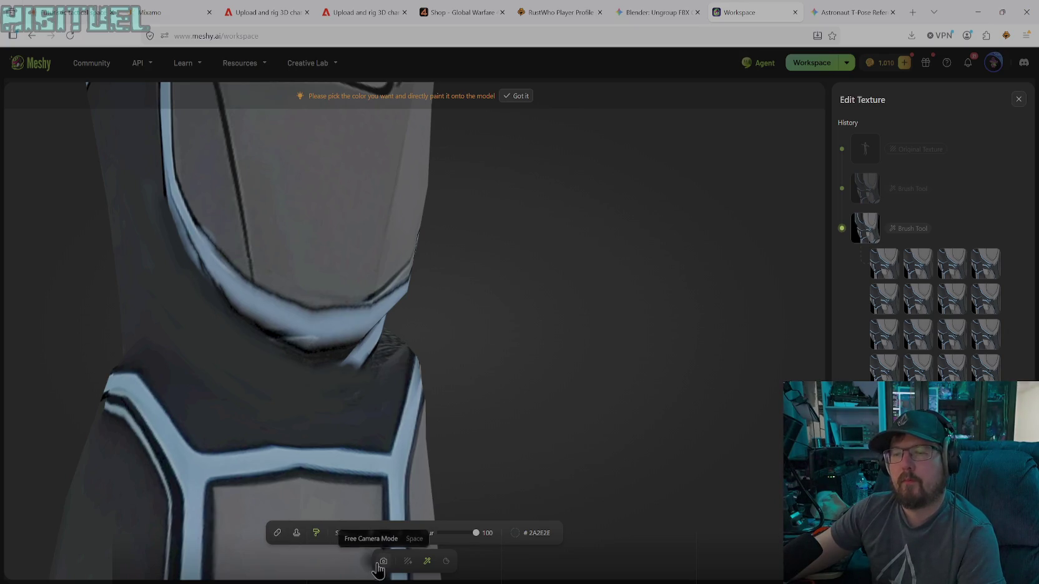
# - Paint grey over the black seam strip on the leg's inner edge
pyautogui.click(384, 560)
pyautogui.moveTo(272, 419)
pyautogui.mouseDown()
pyautogui.moveTo(302, 371)
pyautogui.moveTo(313, 394)
pyautogui.moveTo(296, 396)
pyautogui.moveTo(332, 419)
pyautogui.moveTo(325, 441)
pyautogui.moveTo(343, 452)
pyautogui.moveTo(343, 434)
pyautogui.moveTo(362, 439)
pyautogui.mouseUp()
pyautogui.moveTo(520, 469); pyautogui.dragTo(498, 462)
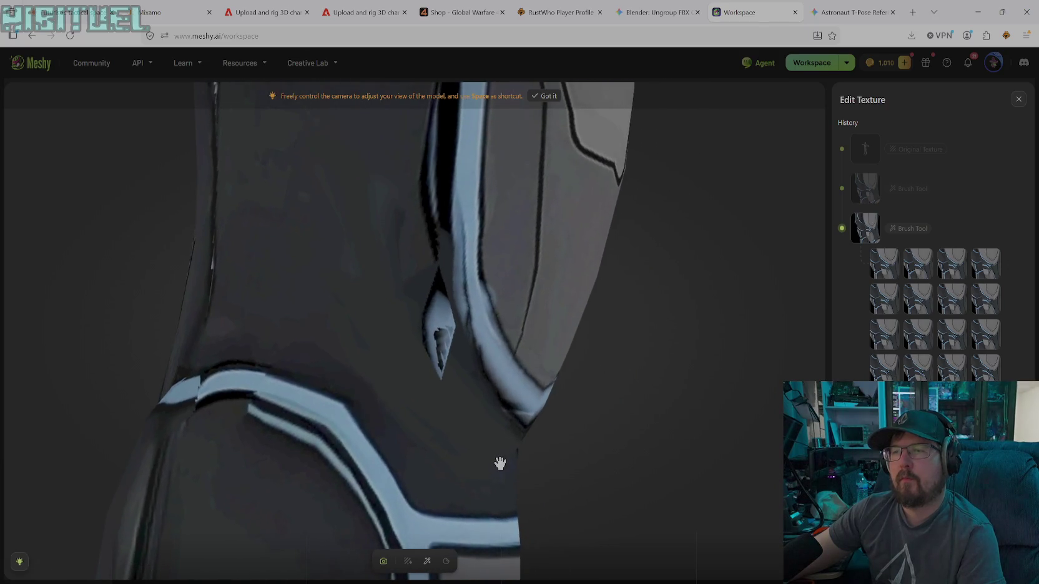
pyautogui.click(427, 561)
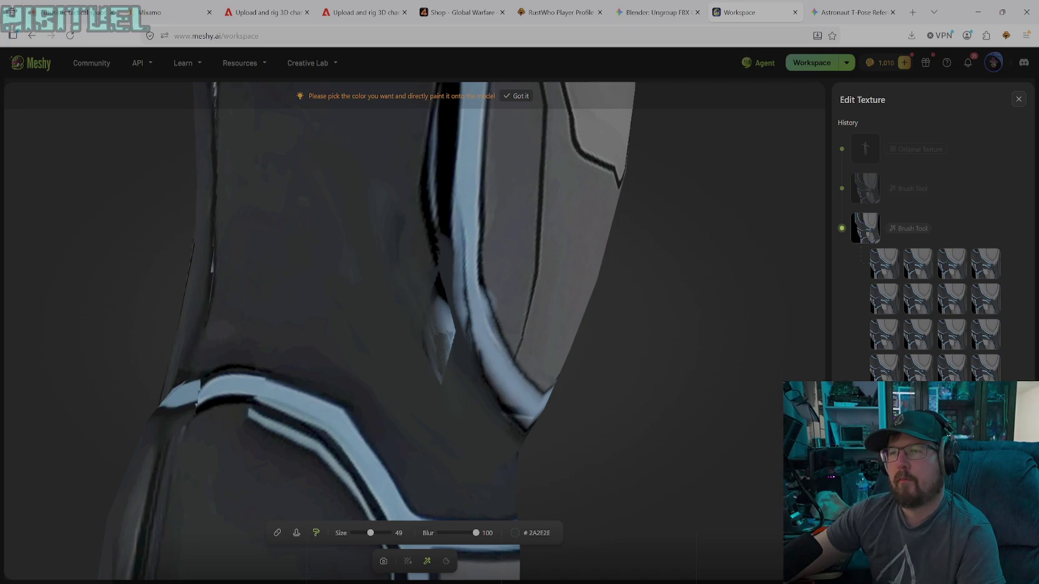
pyautogui.moveTo(443, 316); pyautogui.dragTo(451, 355)
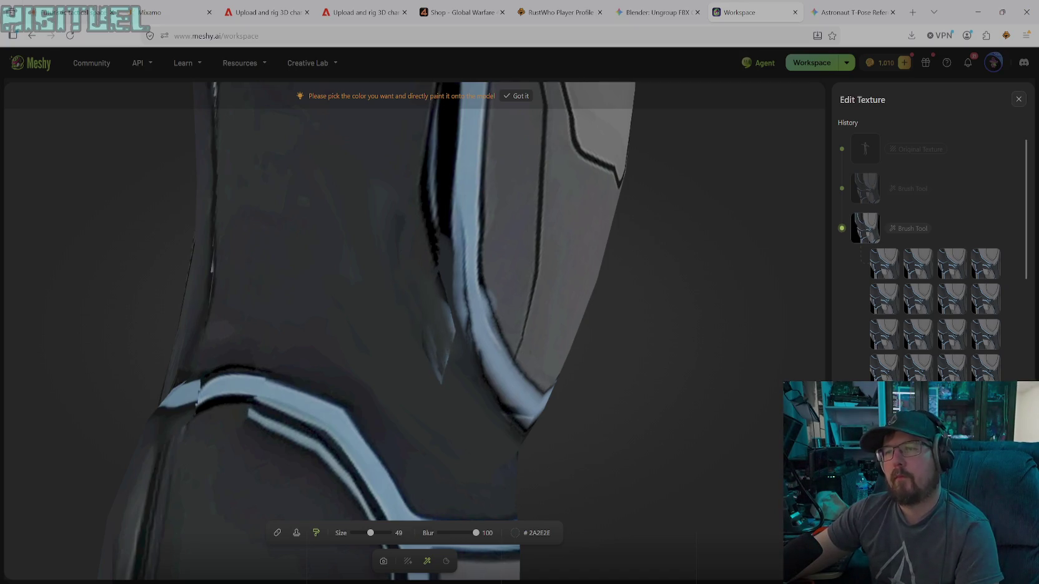
pyautogui.moveTo(427, 250)
pyautogui.mouseDown()
pyautogui.moveTo(424, 158)
pyautogui.moveTo(424, 212)
pyautogui.mouseUp()
pyautogui.moveTo(431, 175); pyautogui.dragTo(439, 377)
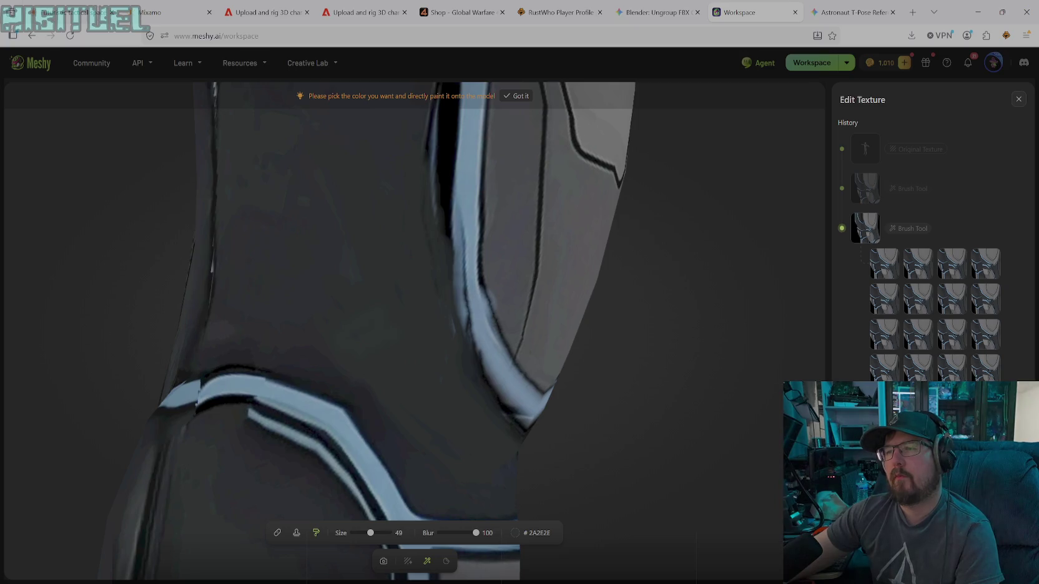
pyautogui.moveTo(460, 312); pyautogui.dragTo(435, 139)
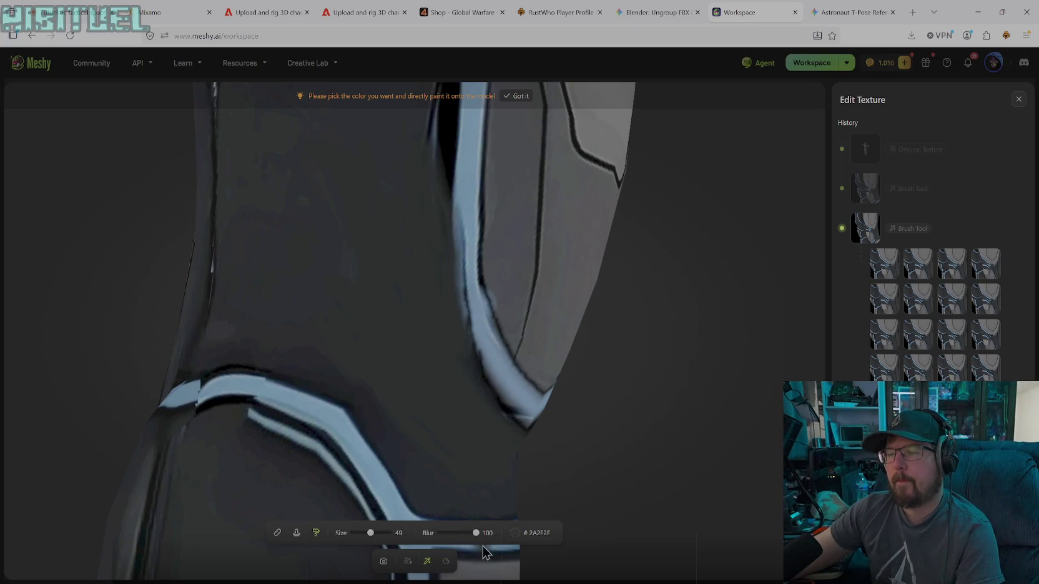
# - Draw a pure black line along the blue trim edge, redoing it once
pyautogui.click(518, 533)
pyautogui.click(448, 460)
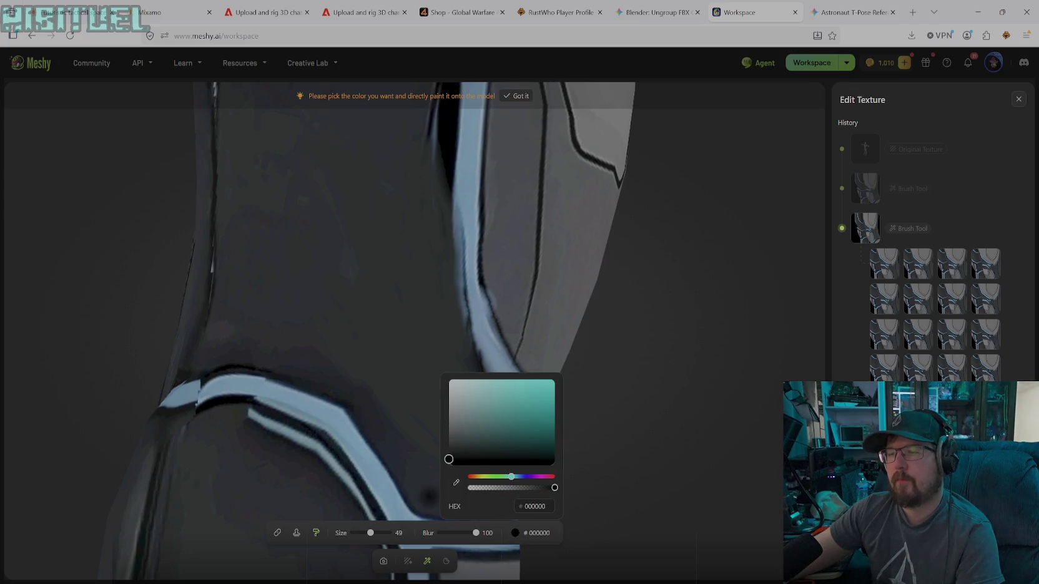
pyautogui.press('Escape')
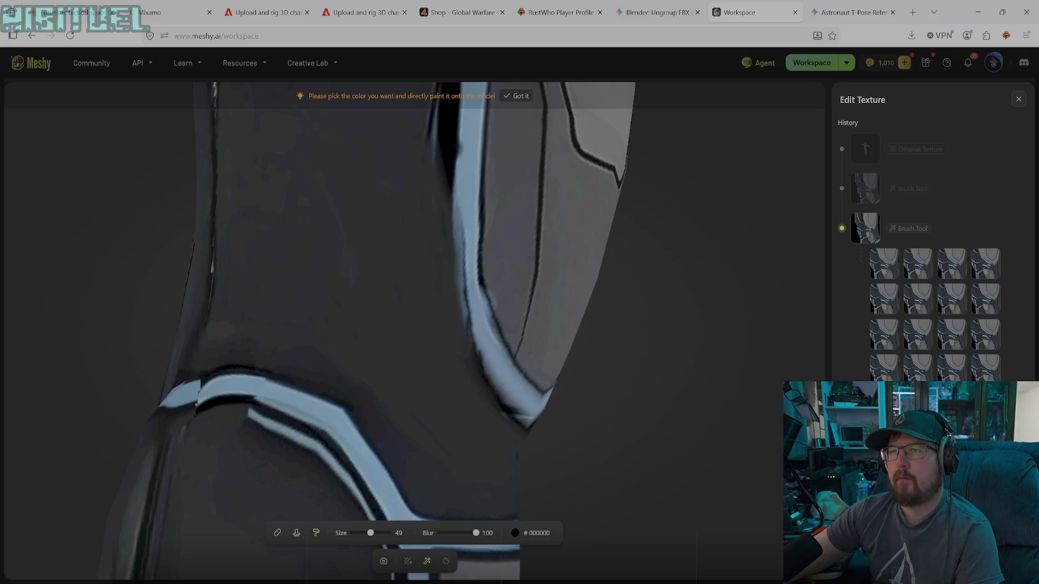
pyautogui.moveTo(451, 178)
pyautogui.mouseDown()
pyautogui.moveTo(461, 293)
pyautogui.moveTo(519, 424)
pyautogui.mouseUp()
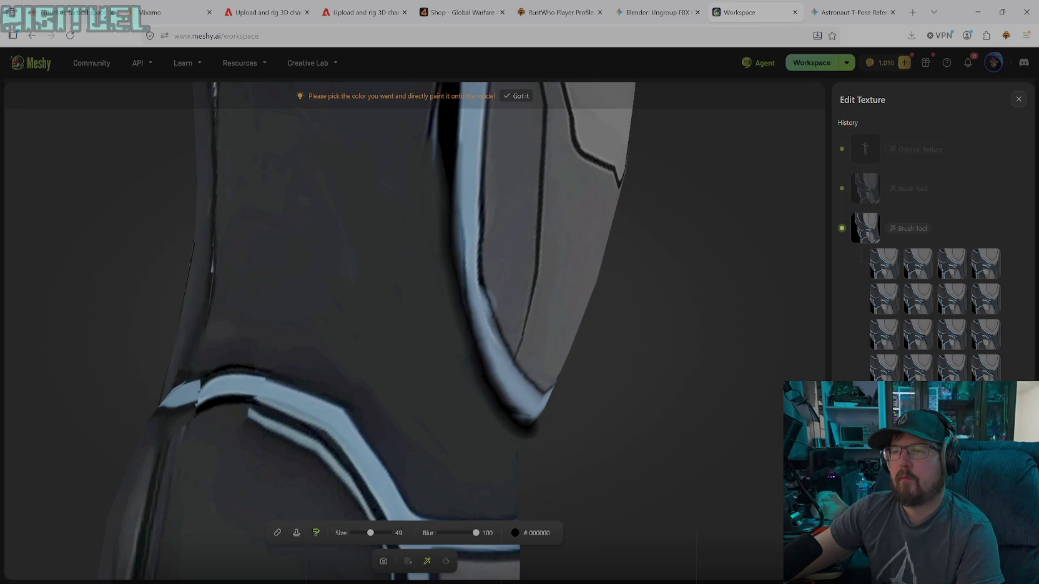
pyautogui.hotkey('ctrl', 'z')
pyautogui.moveTo(436, 155)
pyautogui.mouseDown()
pyautogui.moveTo(463, 331)
pyautogui.moveTo(484, 368)
pyautogui.mouseUp()
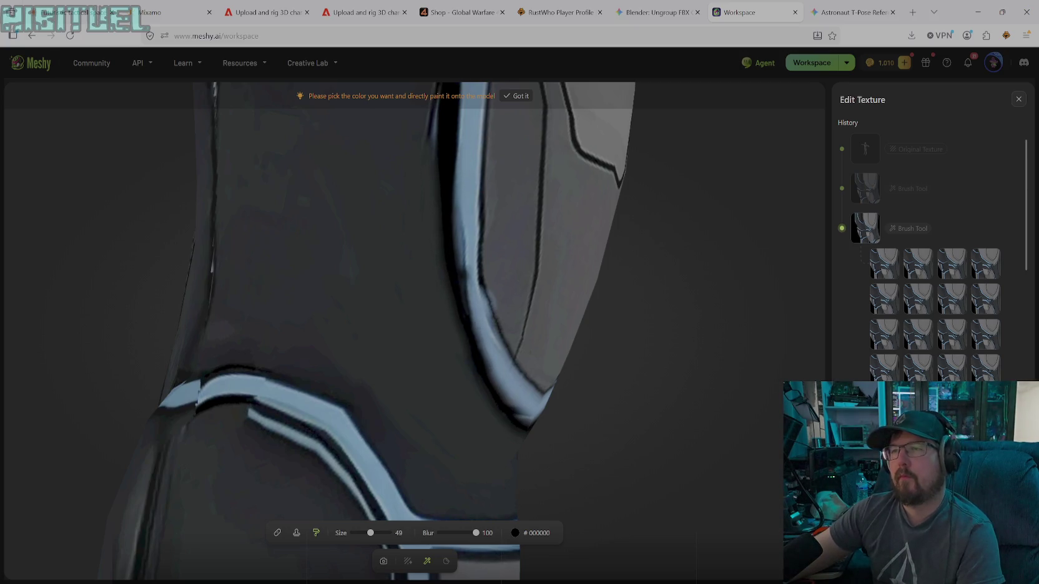
# - Sample the trim's light blue #79A9D4 and paint it down the trim's dark edge
pyautogui.click(515, 533)
pyautogui.click(462, 493)
pyautogui.click(463, 406)
pyautogui.moveTo(458, 203)
pyautogui.mouseDown()
pyautogui.moveTo(478, 360)
pyautogui.moveTo(527, 420)
pyautogui.mouseUp()
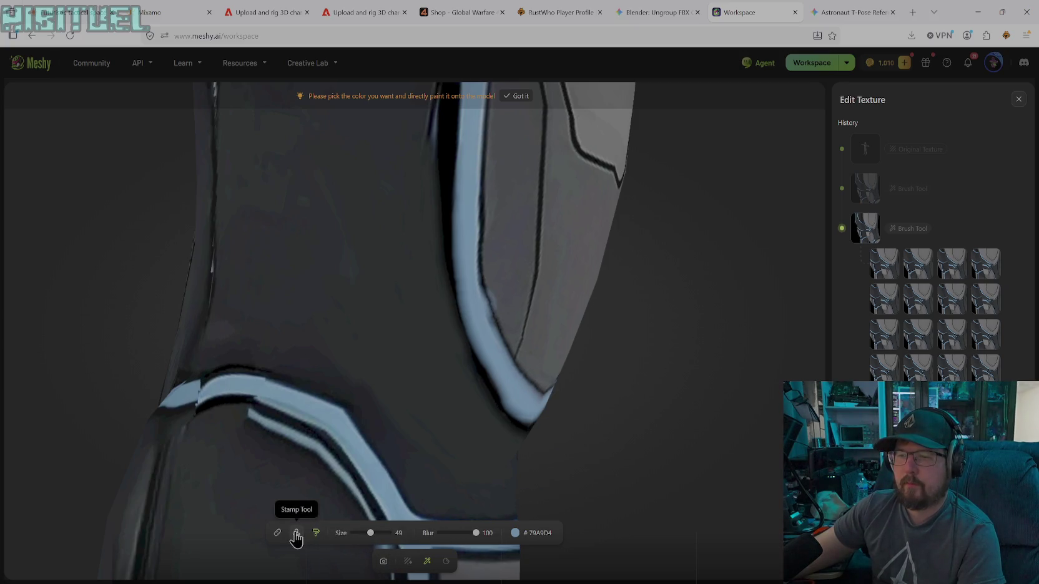
pyautogui.click(383, 561)
# - Clone the scaly fabric texture over the seam
pyautogui.moveTo(526, 418)
pyautogui.mouseDown()
pyautogui.moveTo(426, 385)
pyautogui.moveTo(411, 427)
pyautogui.moveTo(357, 424)
pyautogui.mouseUp()
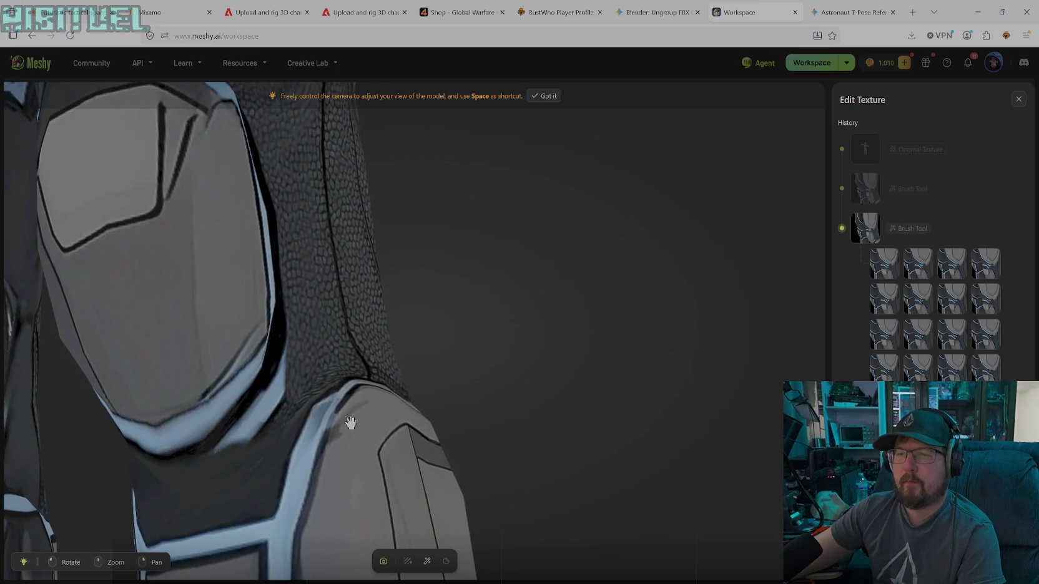
pyautogui.click(427, 561)
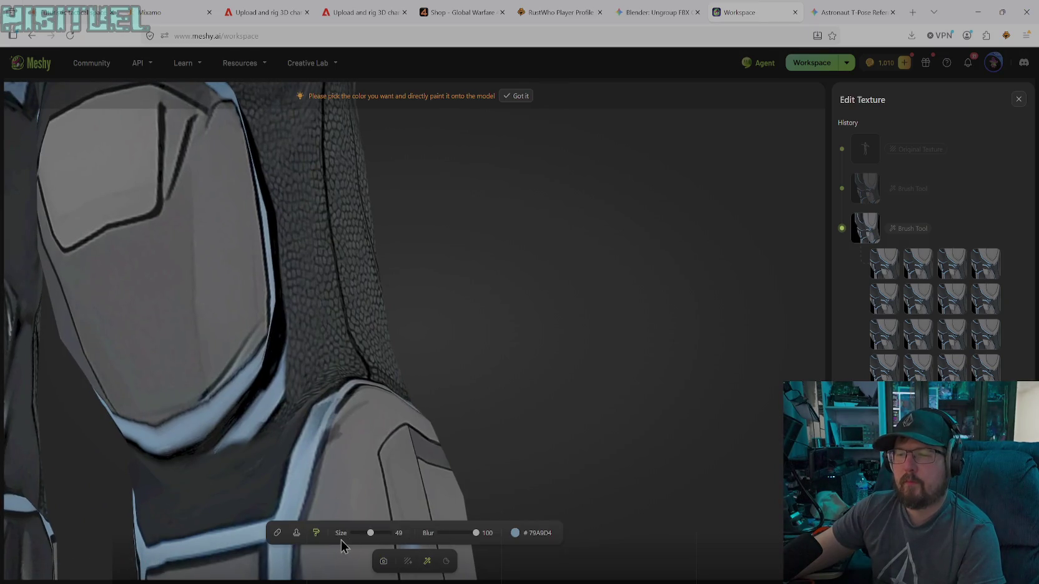
pyautogui.click(296, 534)
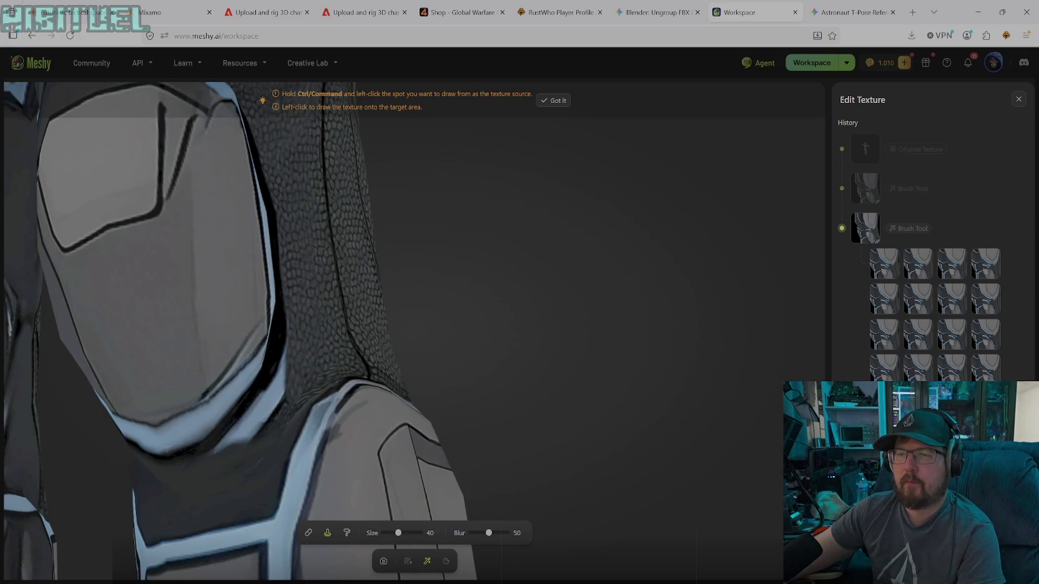
pyautogui.moveTo(289, 381); pyautogui.dragTo(274, 402)
pyautogui.moveTo(293, 361)
pyautogui.mouseDown()
pyautogui.moveTo(267, 413)
pyautogui.moveTo(256, 408)
pyautogui.moveTo(217, 445)
pyautogui.moveTo(239, 433)
pyautogui.moveTo(249, 399)
pyautogui.moveTo(279, 370)
pyautogui.moveTo(246, 426)
pyautogui.moveTo(216, 441)
pyautogui.mouseUp()
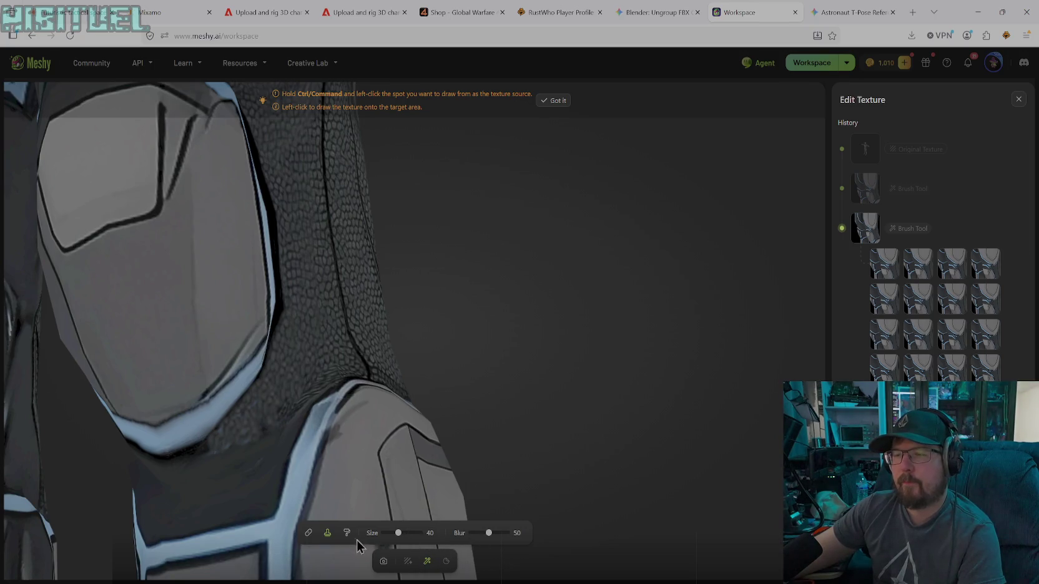
# - Paint a thin black #000000 line at size 29 along the nearby armor edge
pyautogui.click(427, 561)
pyautogui.click(515, 532)
pyautogui.moveTo(475, 454); pyautogui.dragTo(440, 474)
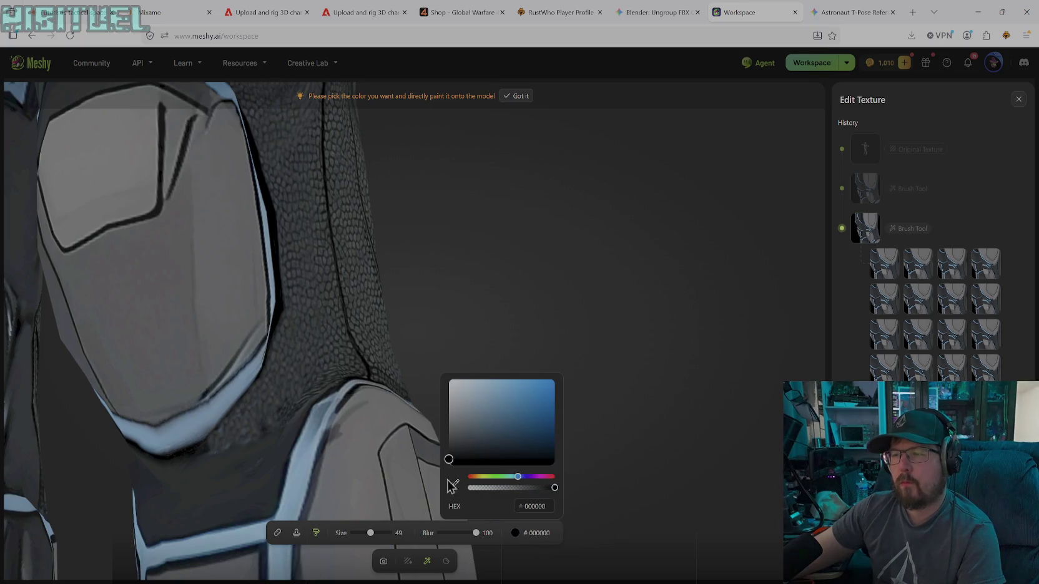
pyautogui.moveTo(372, 532); pyautogui.dragTo(370, 533)
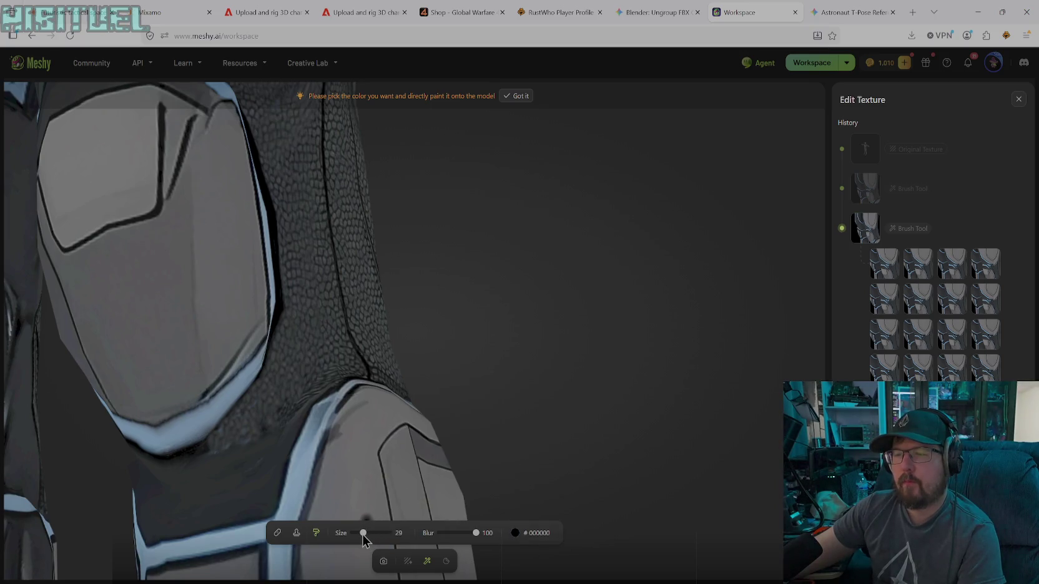
pyautogui.moveTo(209, 457); pyautogui.dragTo(236, 449)
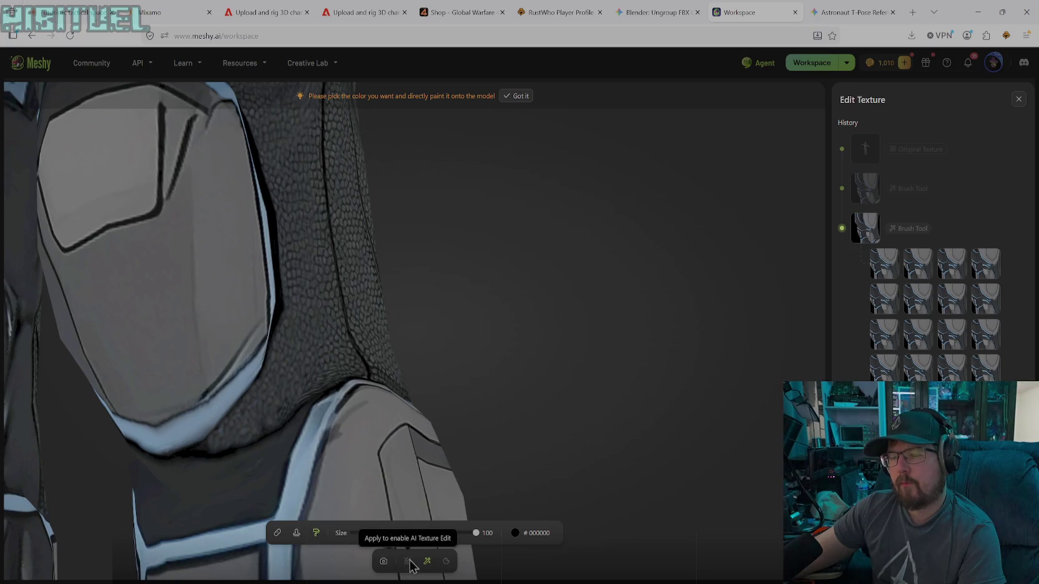
pyautogui.click(383, 561)
pyautogui.moveTo(380, 460)
pyautogui.mouseDown()
pyautogui.moveTo(366, 440)
pyautogui.moveTo(337, 461)
pyautogui.moveTo(345, 441)
pyautogui.moveTo(413, 416)
pyautogui.moveTo(438, 370)
pyautogui.moveTo(375, 331)
pyautogui.moveTo(398, 319)
pyautogui.moveTo(310, 325)
pyautogui.moveTo(299, 343)
pyautogui.moveTo(316, 331)
pyautogui.mouseUp()
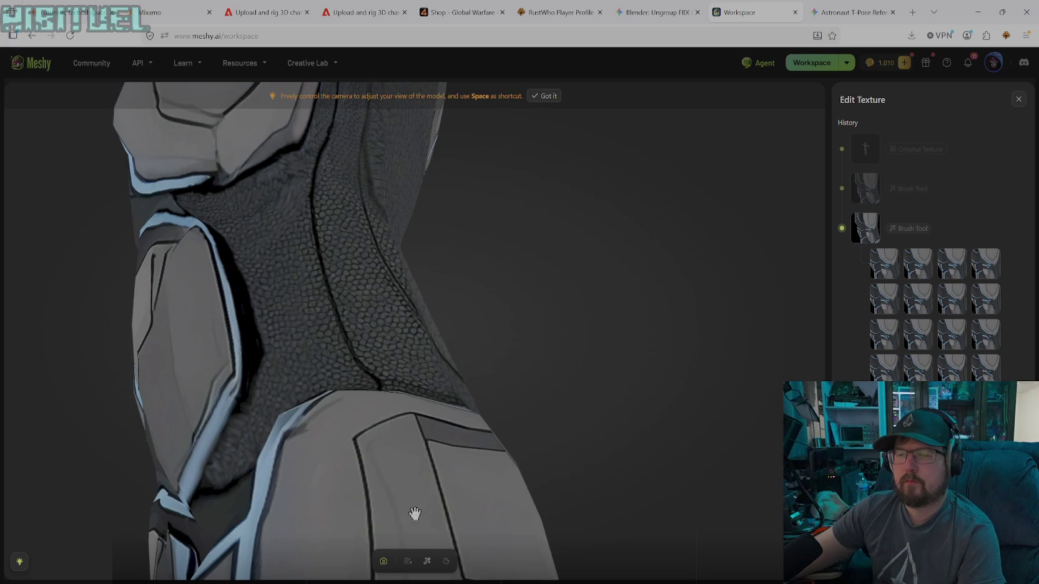
pyautogui.click(427, 561)
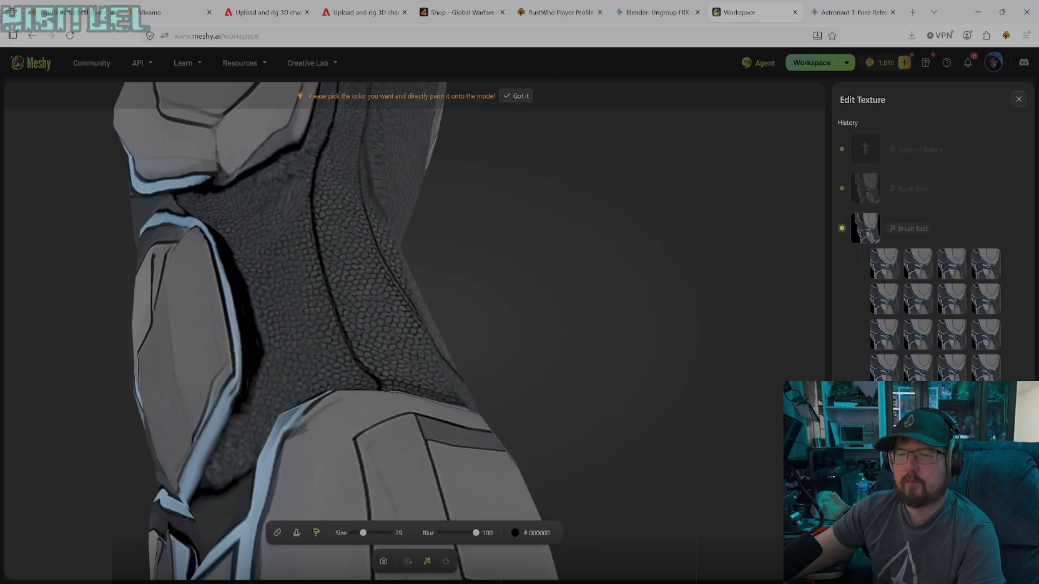
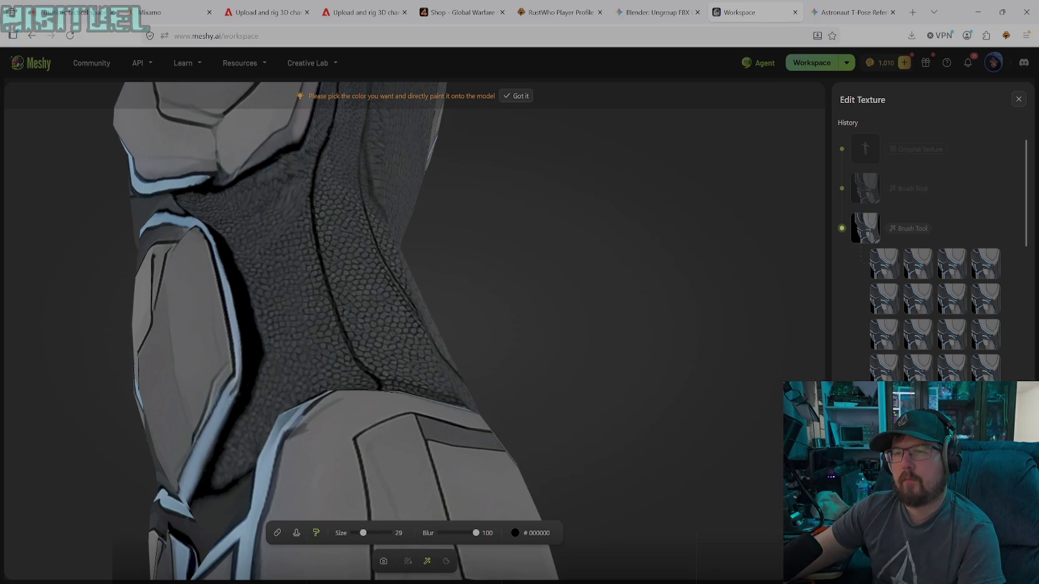
# - Orbit the view and eyedropper the armor's dark grey #262A2E
pyautogui.click(383, 561)
pyautogui.moveTo(319, 410)
pyautogui.mouseDown()
pyautogui.moveTo(319, 375)
pyautogui.moveTo(396, 432)
pyautogui.moveTo(468, 438)
pyautogui.moveTo(398, 426)
pyautogui.moveTo(492, 407)
pyautogui.moveTo(475, 464)
pyautogui.moveTo(466, 464)
pyautogui.mouseUp()
pyautogui.click(427, 561)
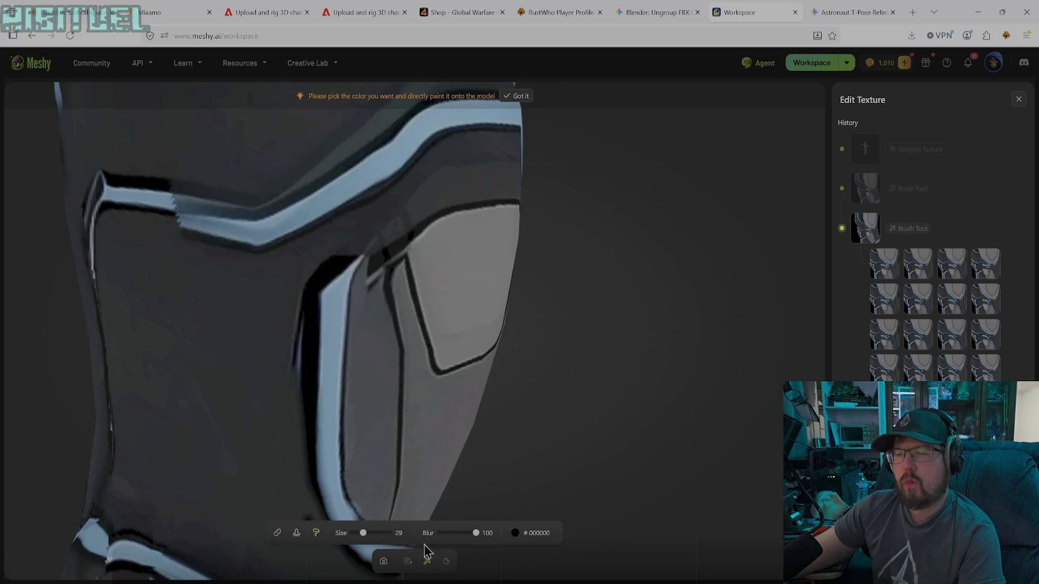
pyautogui.click(517, 534)
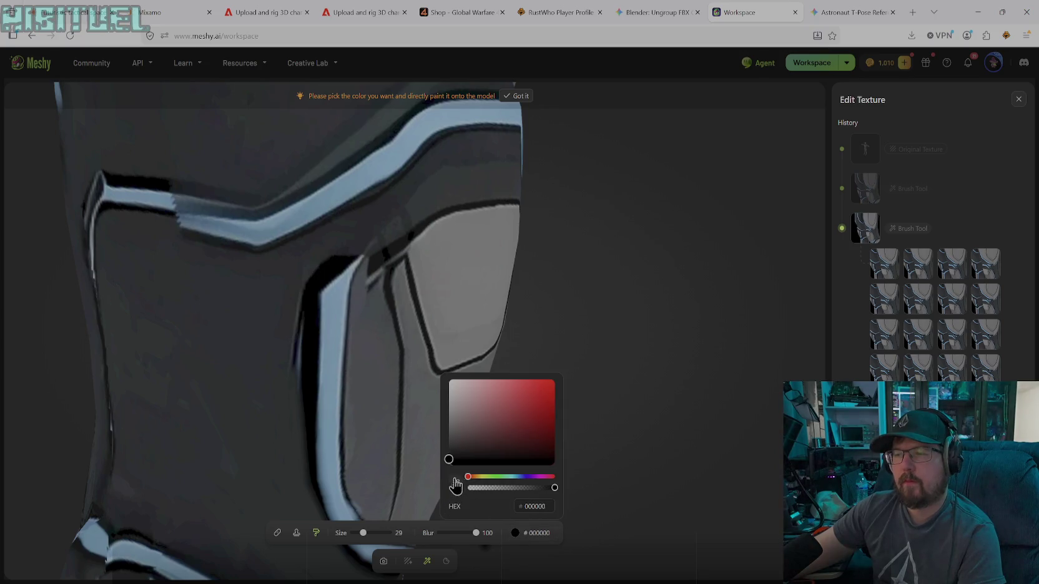
pyautogui.click(256, 368)
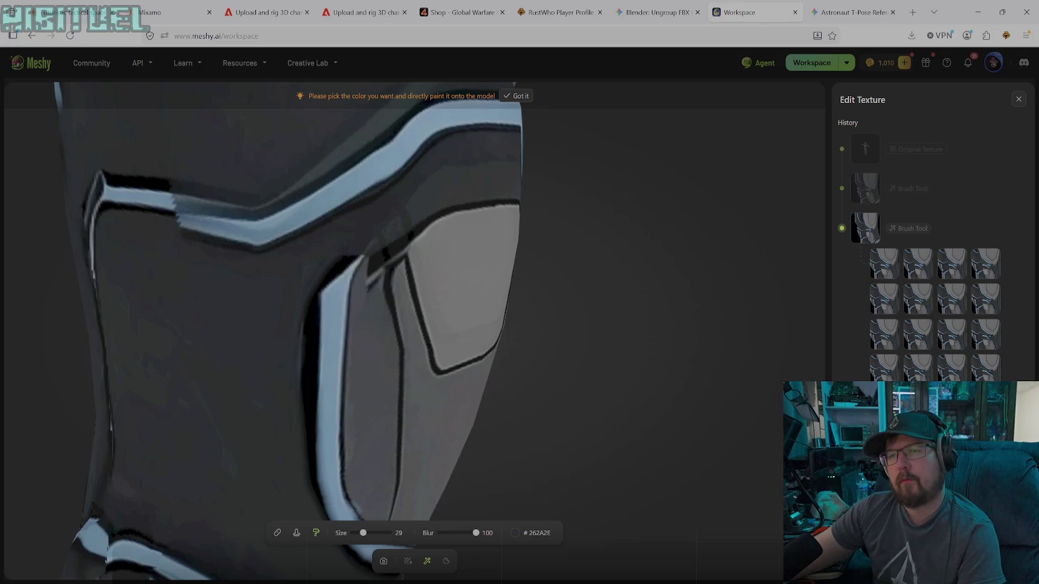
# - Paint dark grey over the black outline left of the light-blue stripe
pyautogui.moveTo(309, 297); pyautogui.dragTo(307, 353)
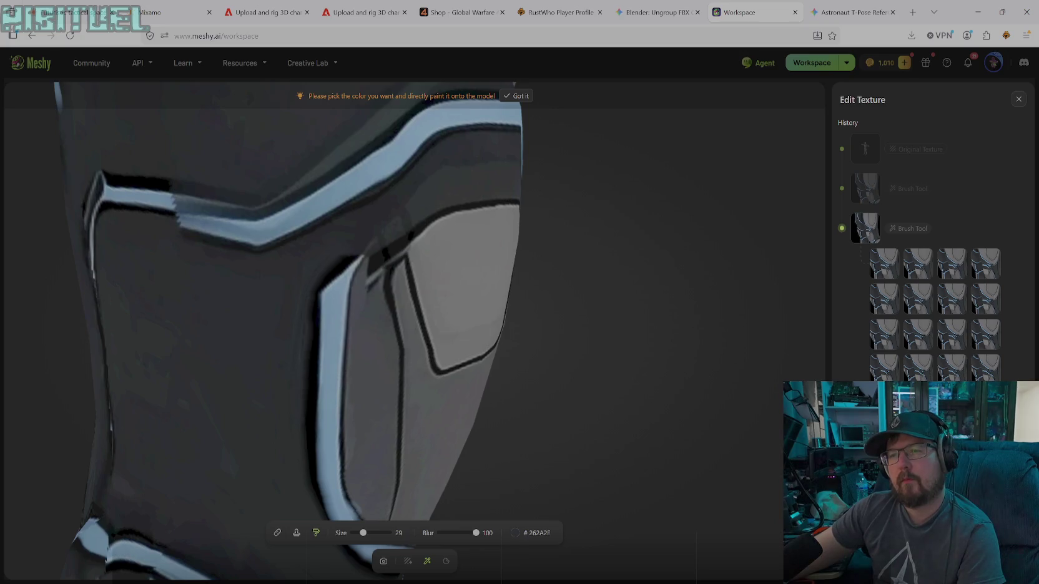
pyautogui.moveTo(305, 391); pyautogui.dragTo(305, 448)
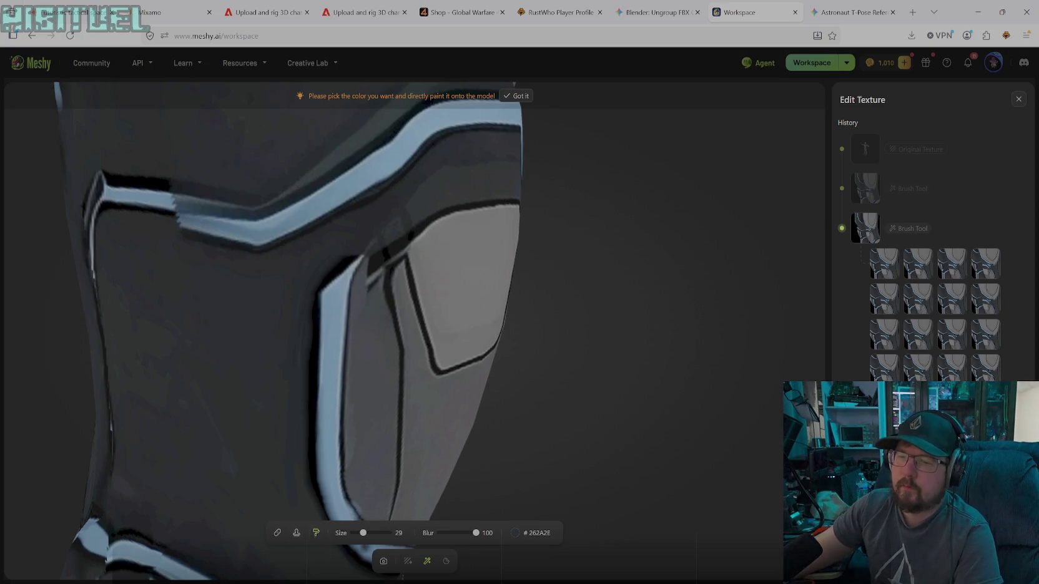
pyautogui.click(383, 560)
pyautogui.moveTo(427, 359)
pyautogui.mouseDown()
pyautogui.moveTo(470, 343)
pyautogui.moveTo(387, 373)
pyautogui.moveTo(419, 376)
pyautogui.moveTo(433, 360)
pyautogui.moveTo(419, 375)
pyautogui.mouseUp()
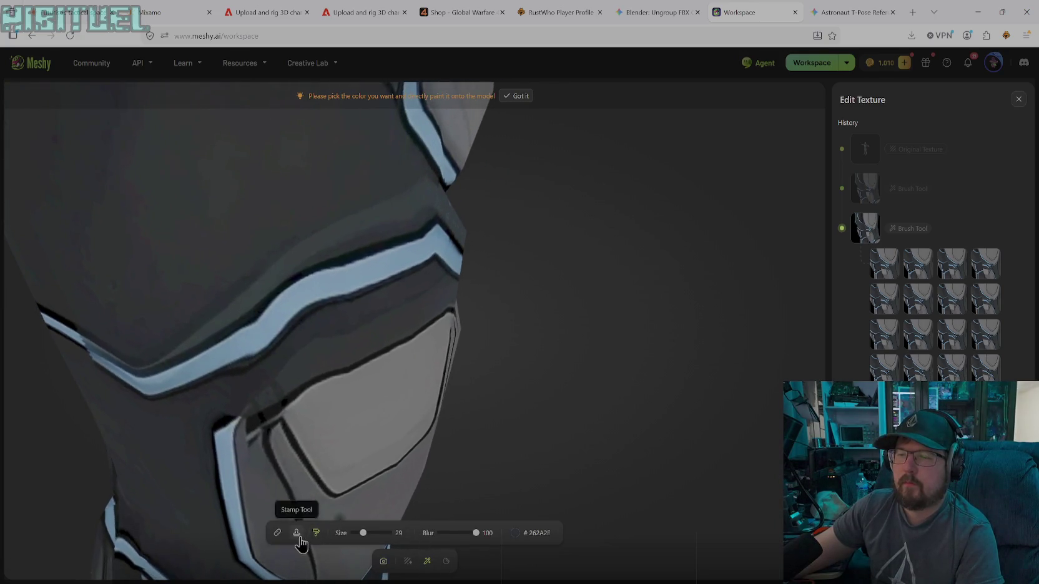
pyautogui.click(522, 535)
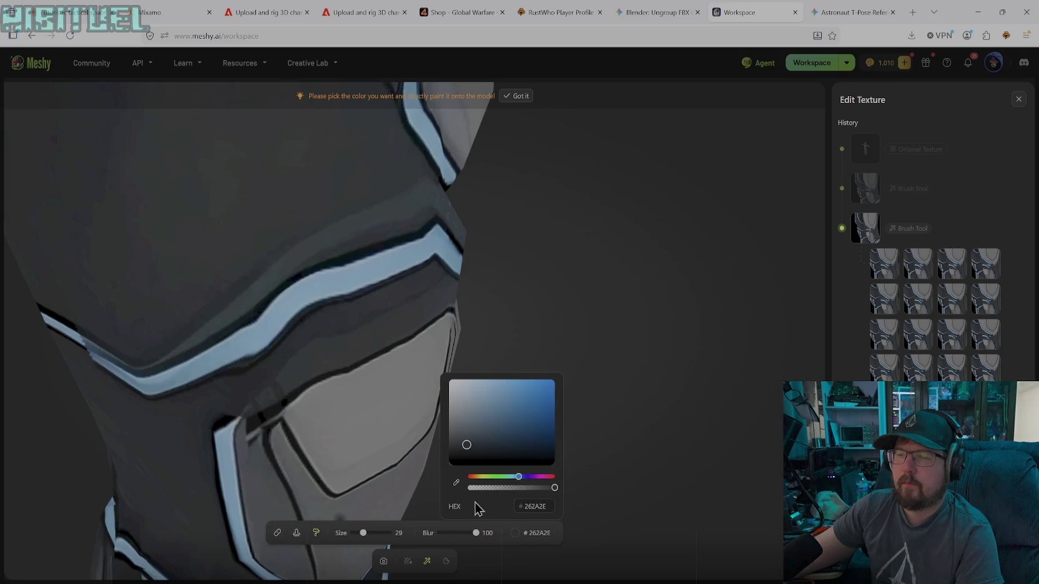
# - Sample near-black #0D0D0D from the outline and brush along the grey plate's edge
pyautogui.click(452, 488)
pyautogui.click(297, 393)
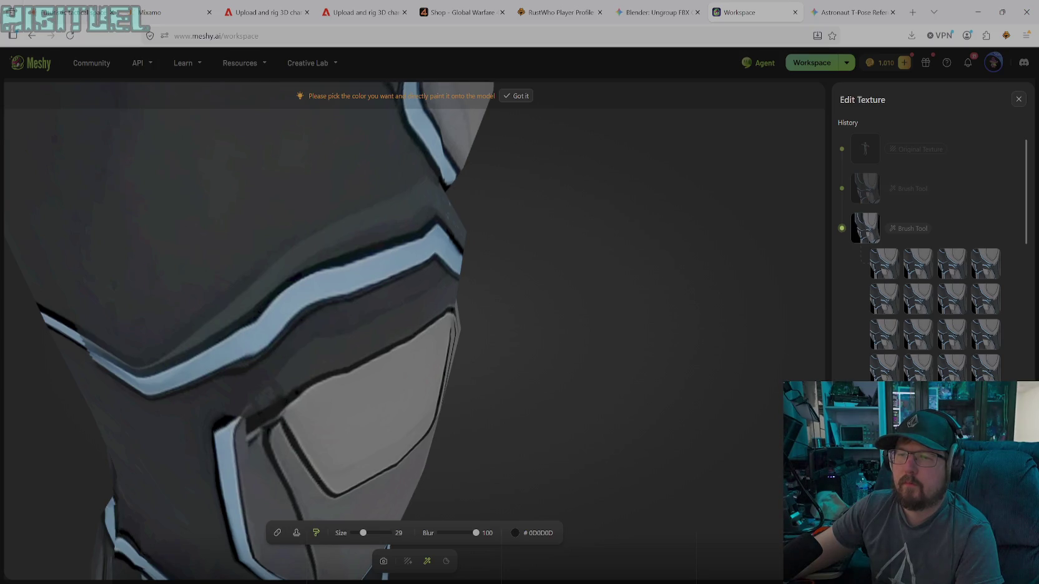
pyautogui.moveTo(302, 395); pyautogui.dragTo(256, 422)
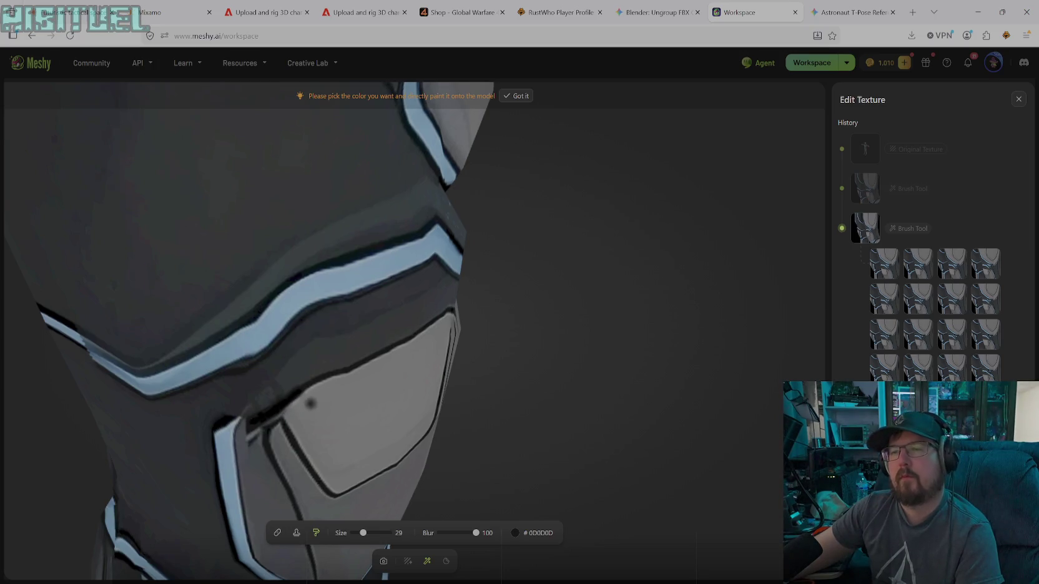
# - Resample dark grey #2E3235 from the armor, then orbit and zoom the view
pyautogui.click(515, 533)
pyautogui.click(453, 491)
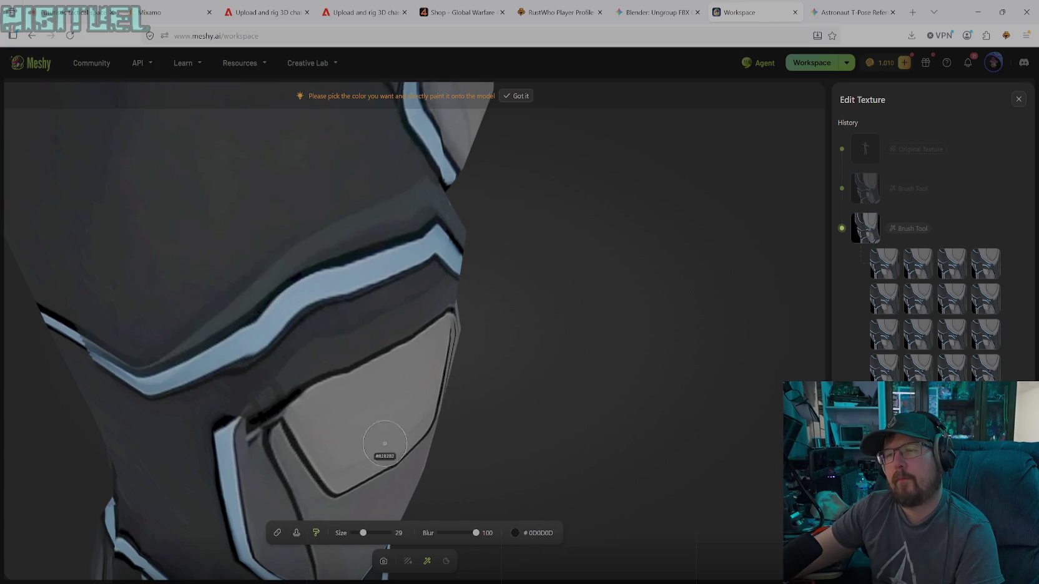
pyautogui.click(289, 367)
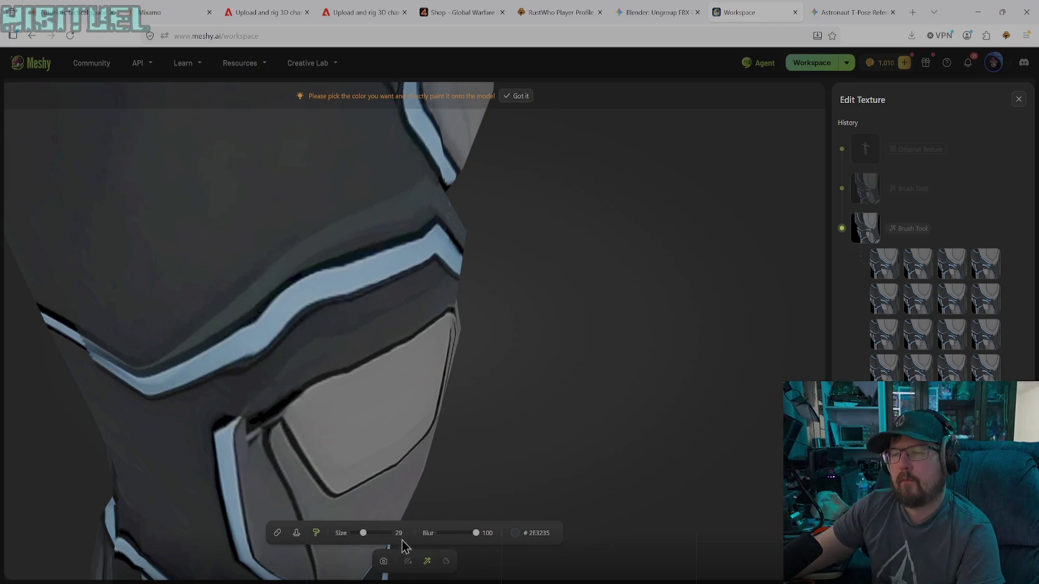
pyautogui.click(383, 561)
pyautogui.moveTo(398, 399)
pyautogui.mouseDown()
pyautogui.moveTo(359, 363)
pyautogui.moveTo(410, 325)
pyautogui.moveTo(370, 364)
pyautogui.moveTo(374, 347)
pyautogui.moveTo(393, 367)
pyautogui.moveTo(320, 369)
pyautogui.moveTo(304, 408)
pyautogui.moveTo(459, 353)
pyautogui.moveTo(479, 360)
pyautogui.moveTo(419, 373)
pyautogui.moveTo(406, 348)
pyautogui.moveTo(480, 348)
pyautogui.moveTo(367, 358)
pyautogui.moveTo(390, 348)
pyautogui.mouseUp()
pyautogui.scroll(-5, 374, 347)
pyautogui.scroll(3, 481, 336)
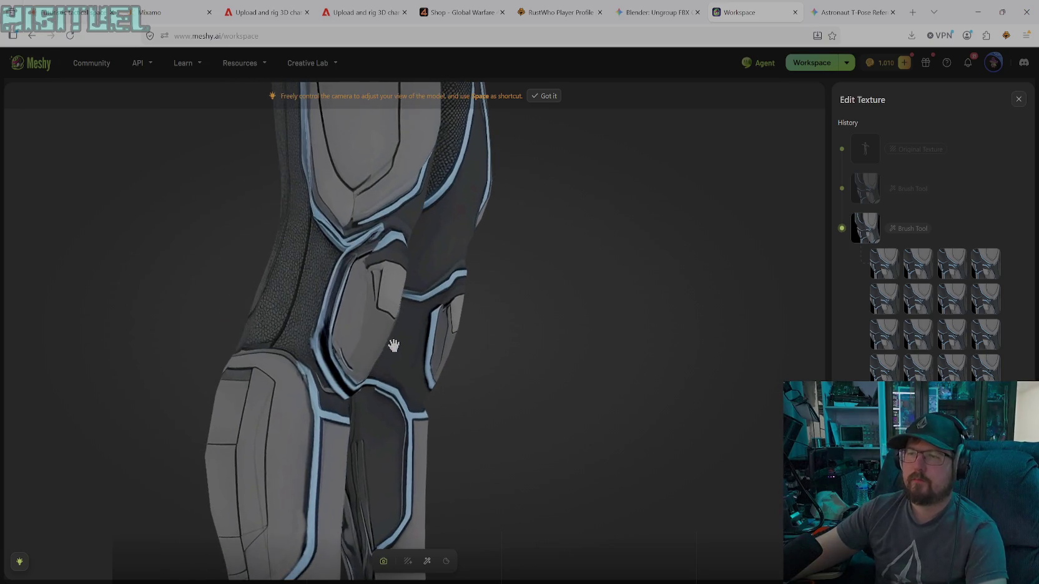
# - Zoom onto the knee plate and paint sampled light blue #5880A2 over the broken stripe
pyautogui.scroll(2, 410, 332)
pyautogui.scroll(3, 409, 301)
pyautogui.scroll(3, 376, 269)
pyautogui.moveTo(376, 269)
pyautogui.mouseDown()
pyautogui.moveTo(343, 246)
pyautogui.moveTo(373, 273)
pyautogui.moveTo(335, 258)
pyautogui.moveTo(347, 262)
pyautogui.mouseUp()
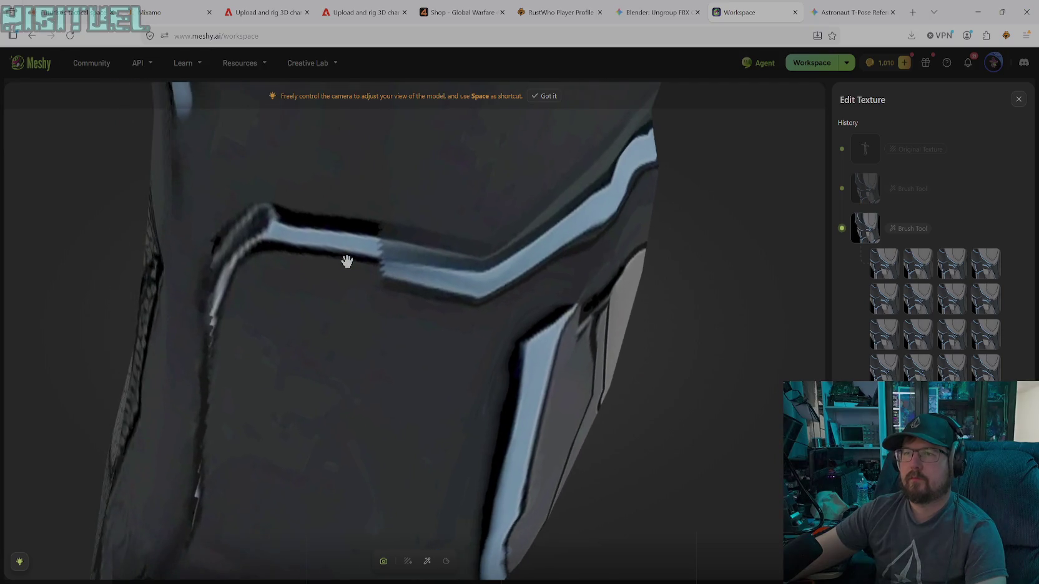
pyautogui.click(427, 561)
pyautogui.click(515, 533)
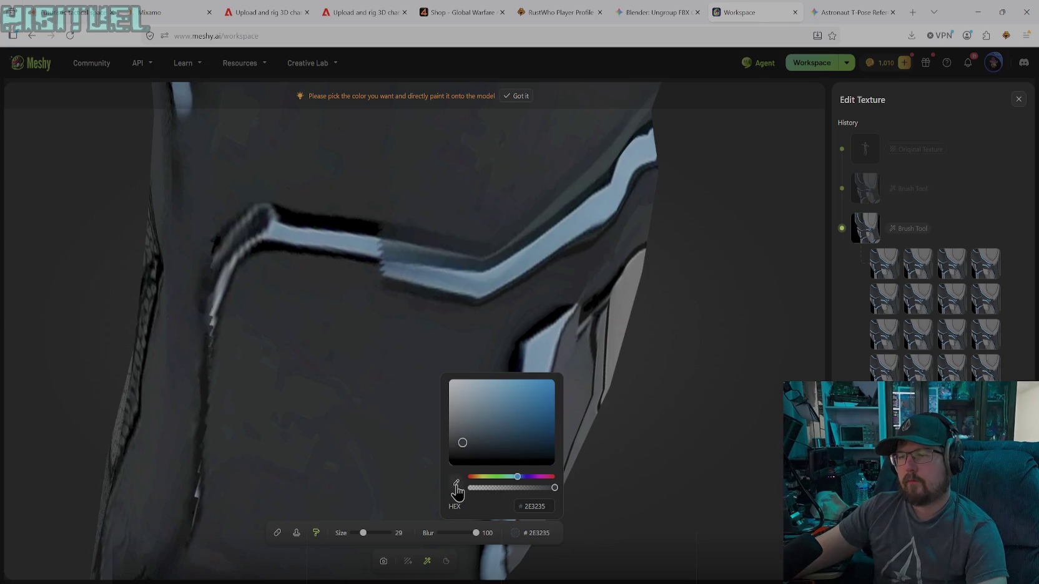
pyautogui.click(444, 273)
pyautogui.moveTo(437, 261)
pyautogui.mouseDown()
pyautogui.moveTo(384, 249)
pyautogui.moveTo(446, 261)
pyautogui.mouseUp()
pyautogui.moveTo(378, 237); pyautogui.dragTo(493, 267)
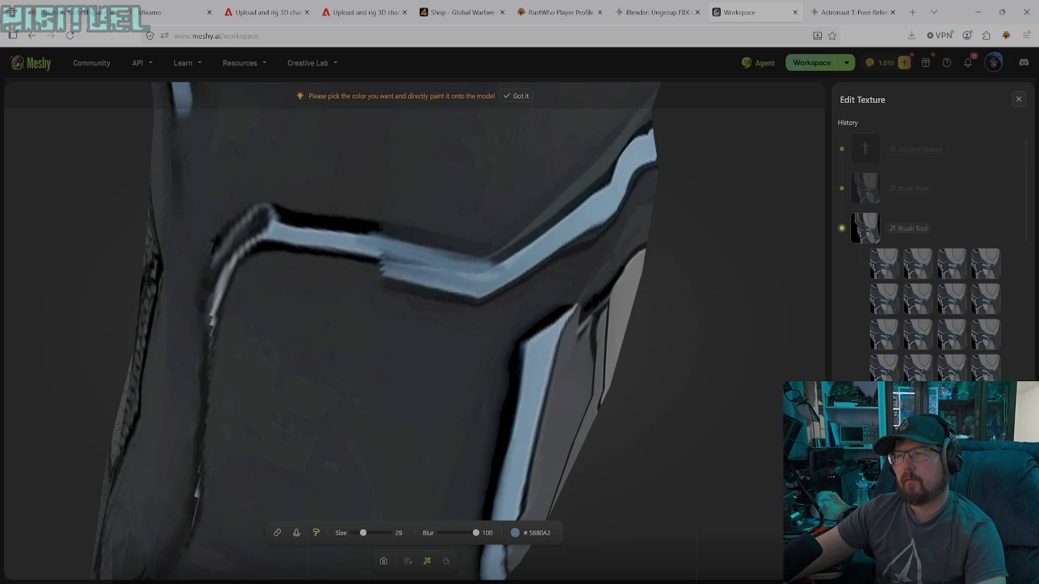
pyautogui.moveTo(399, 266)
pyautogui.mouseDown()
pyautogui.moveTo(300, 247)
pyautogui.moveTo(374, 265)
pyautogui.mouseUp()
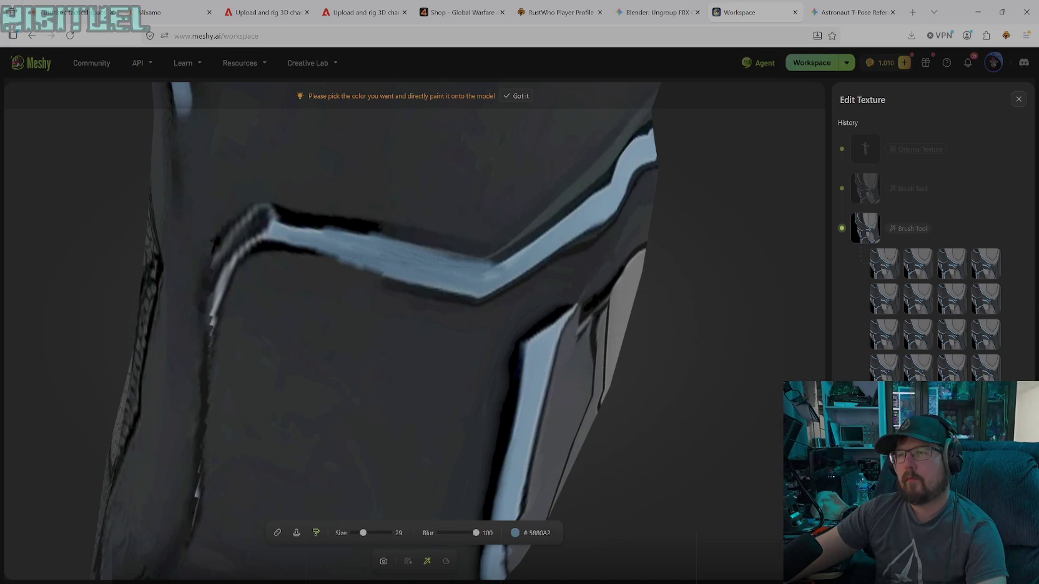
# - Set the brush to black 000000 and outline the stripe's top edge and corner
pyautogui.click(539, 532)
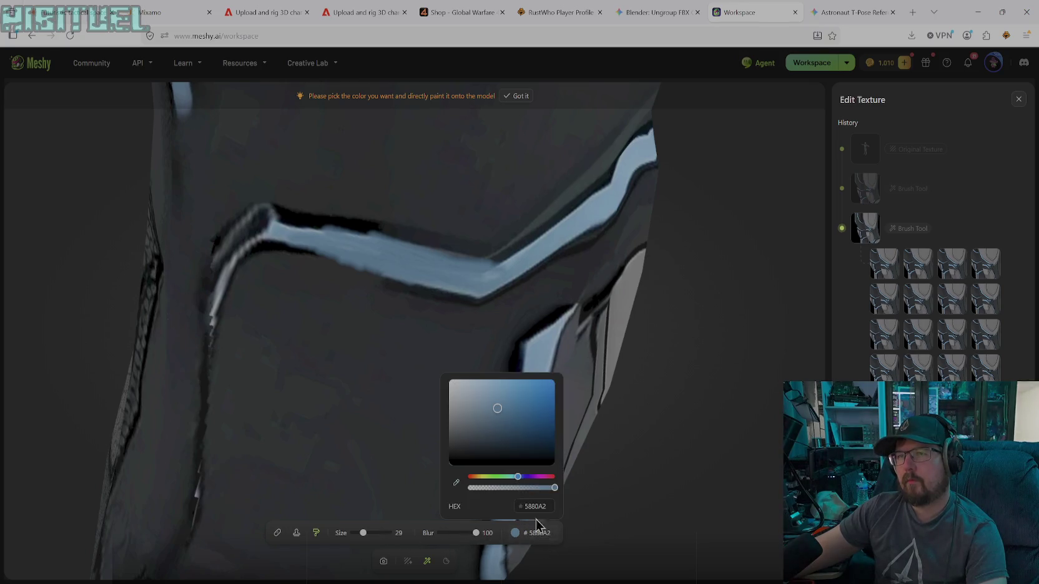
pyautogui.moveTo(462, 462); pyautogui.dragTo(440, 474)
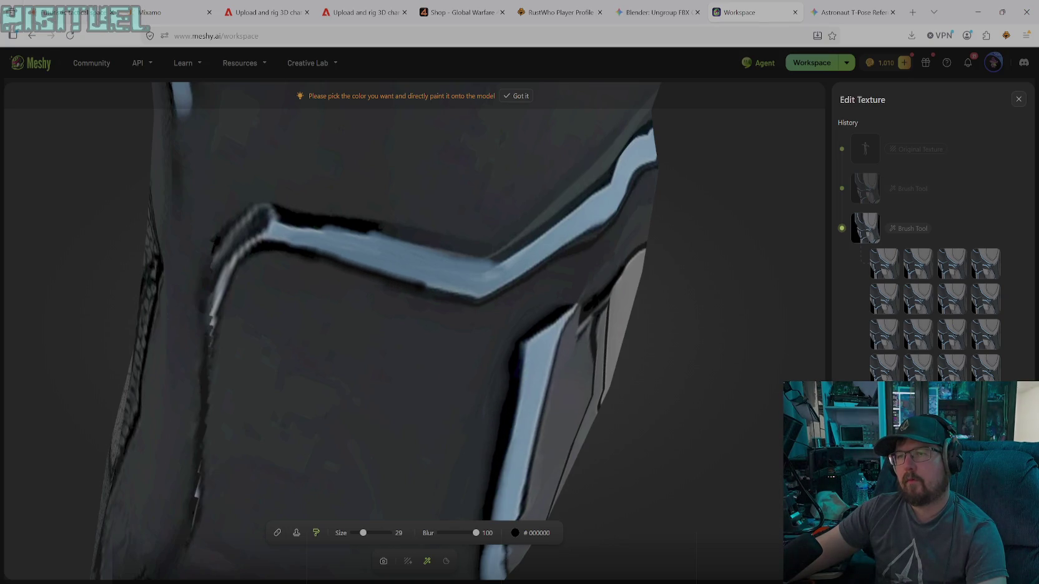
pyautogui.moveTo(326, 226)
pyautogui.mouseDown()
pyautogui.moveTo(499, 259)
pyautogui.moveTo(425, 251)
pyautogui.mouseUp()
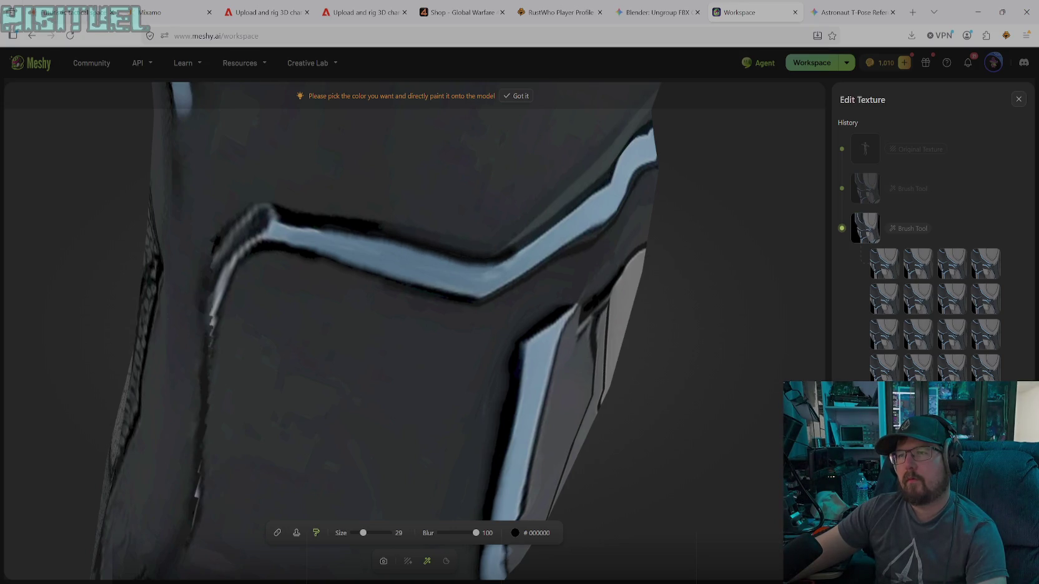
pyautogui.moveTo(365, 242); pyautogui.dragTo(445, 263)
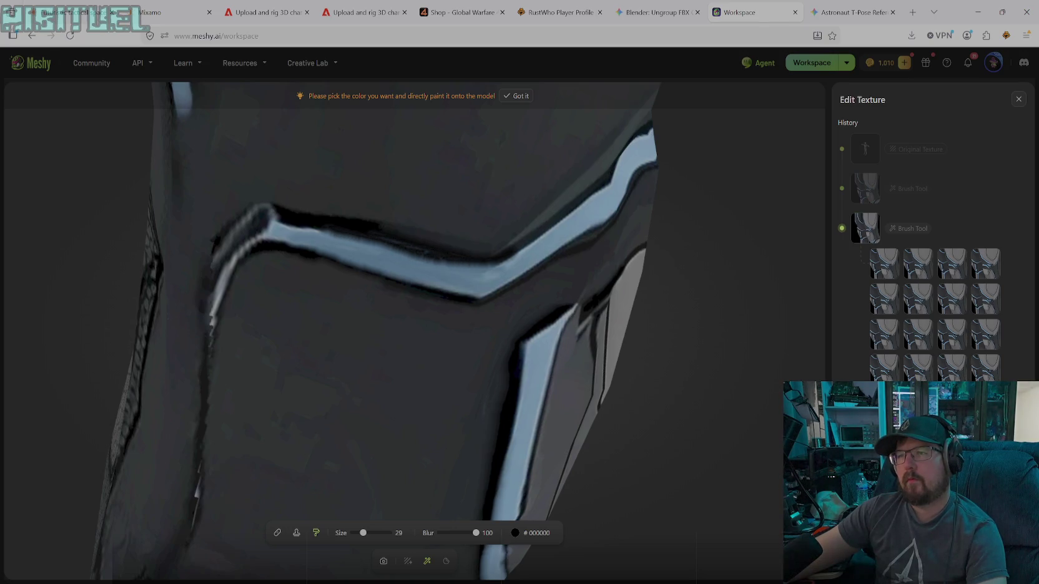
pyautogui.moveTo(350, 237); pyautogui.dragTo(493, 262)
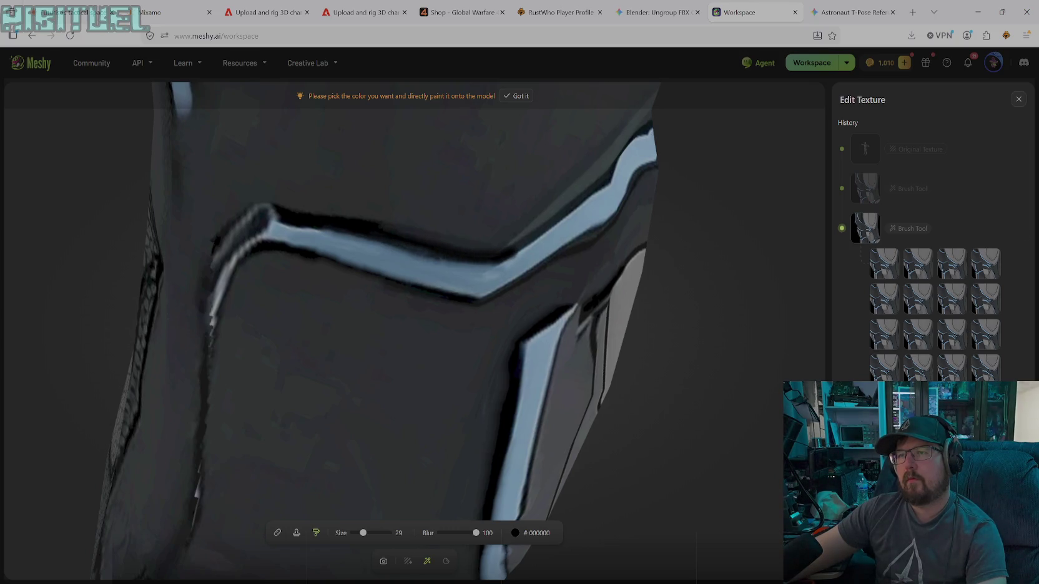
pyautogui.moveTo(381, 242)
pyautogui.mouseDown()
pyautogui.moveTo(259, 213)
pyautogui.moveTo(213, 269)
pyautogui.mouseUp()
pyautogui.moveTo(246, 237)
pyautogui.mouseDown()
pyautogui.moveTo(223, 272)
pyautogui.moveTo(206, 275)
pyautogui.mouseUp()
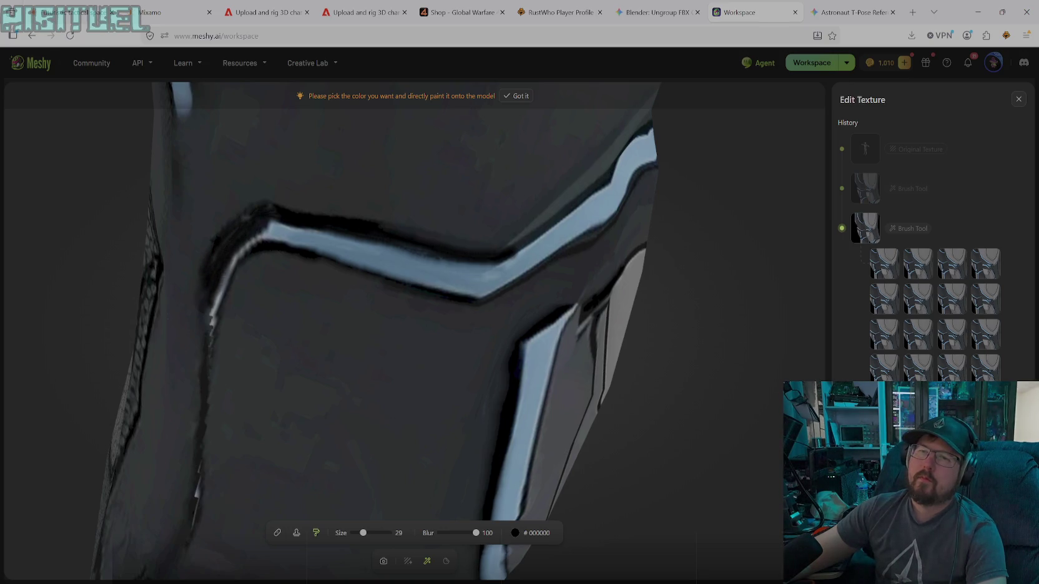
pyautogui.moveTo(262, 226); pyautogui.dragTo(276, 229)
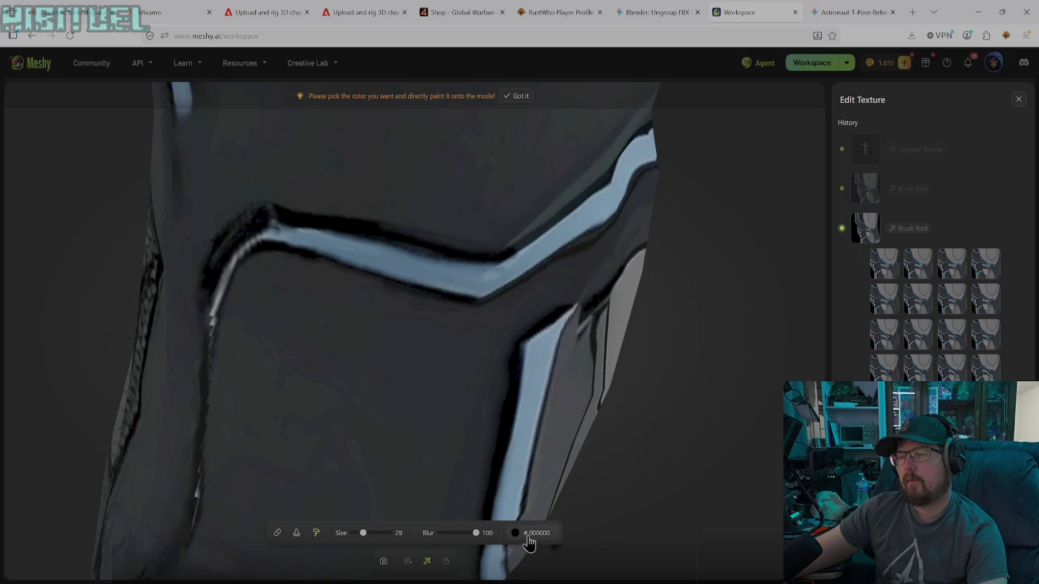
# - Sample stripe blue #547A9D and paint it along the stripe's corner, upper edge and left side
pyautogui.click(515, 533)
pyautogui.click(456, 482)
pyautogui.click(441, 289)
pyautogui.moveTo(293, 226)
pyautogui.mouseDown()
pyautogui.moveTo(253, 234)
pyautogui.moveTo(229, 258)
pyautogui.mouseUp()
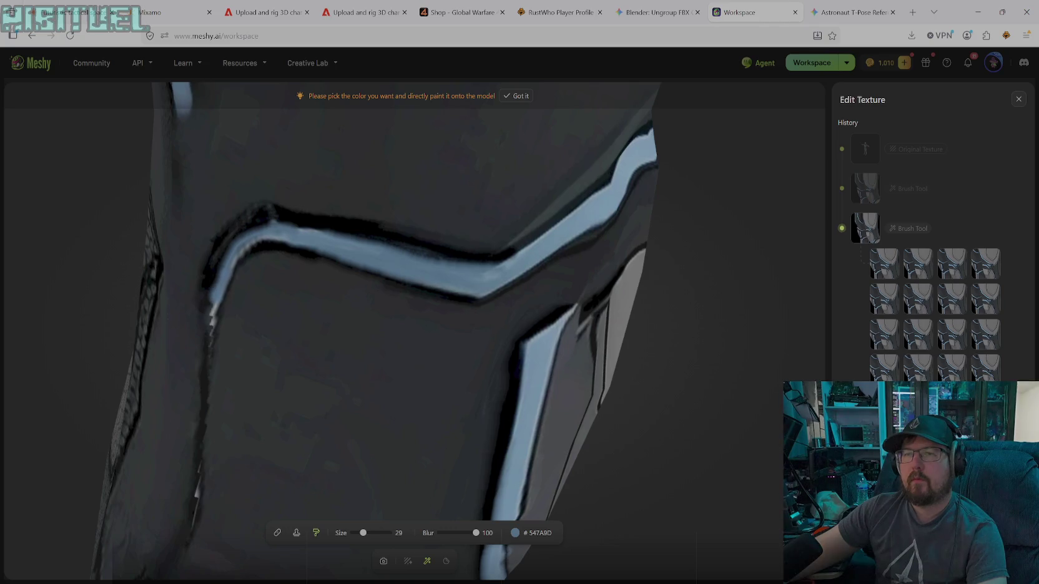
pyautogui.moveTo(246, 232)
pyautogui.mouseDown()
pyautogui.moveTo(289, 217)
pyautogui.moveTo(337, 234)
pyautogui.mouseUp()
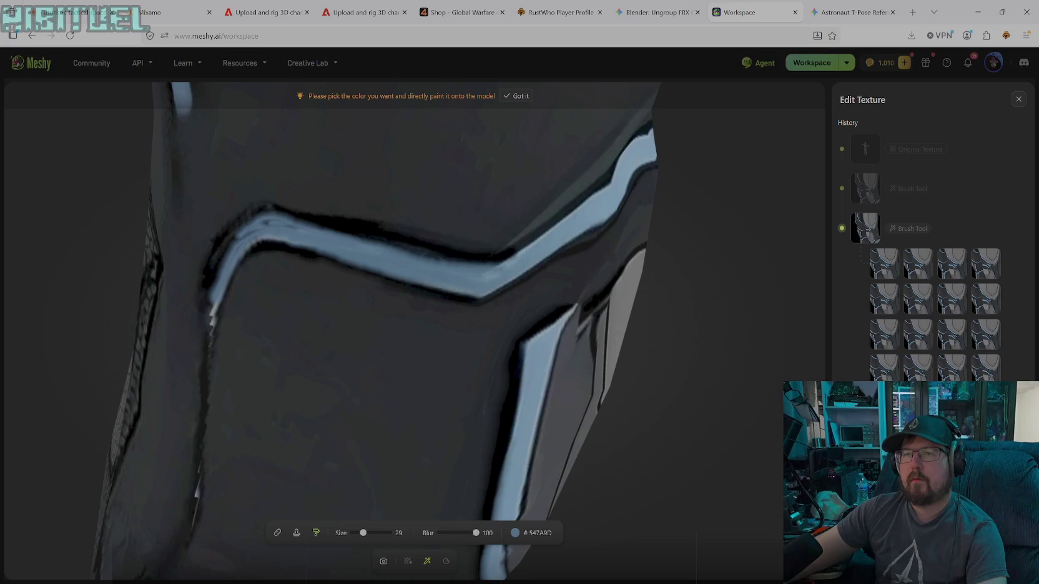
pyautogui.moveTo(231, 242); pyautogui.dragTo(213, 290)
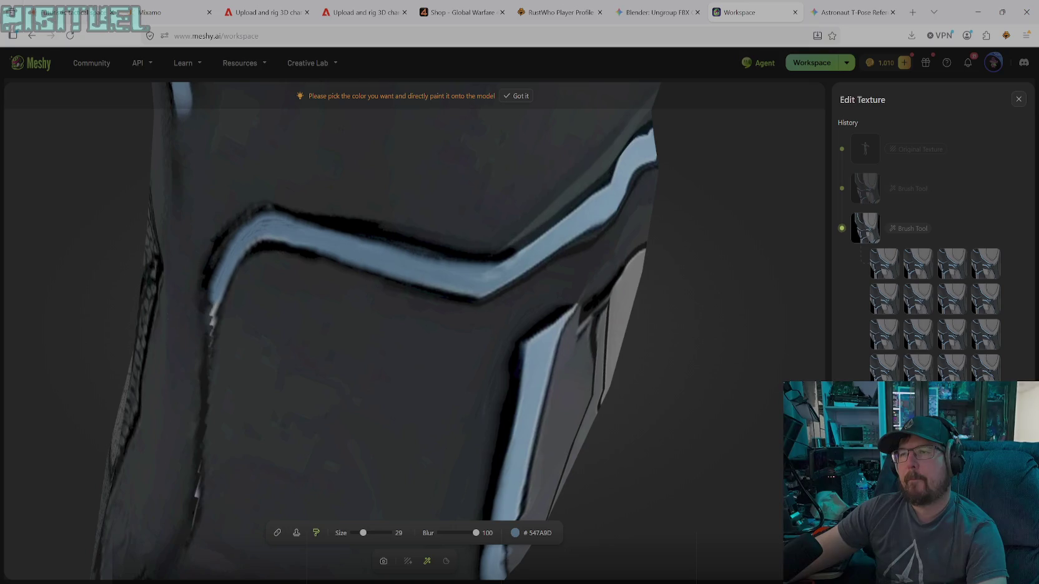
pyautogui.moveTo(381, 231); pyautogui.dragTo(312, 221)
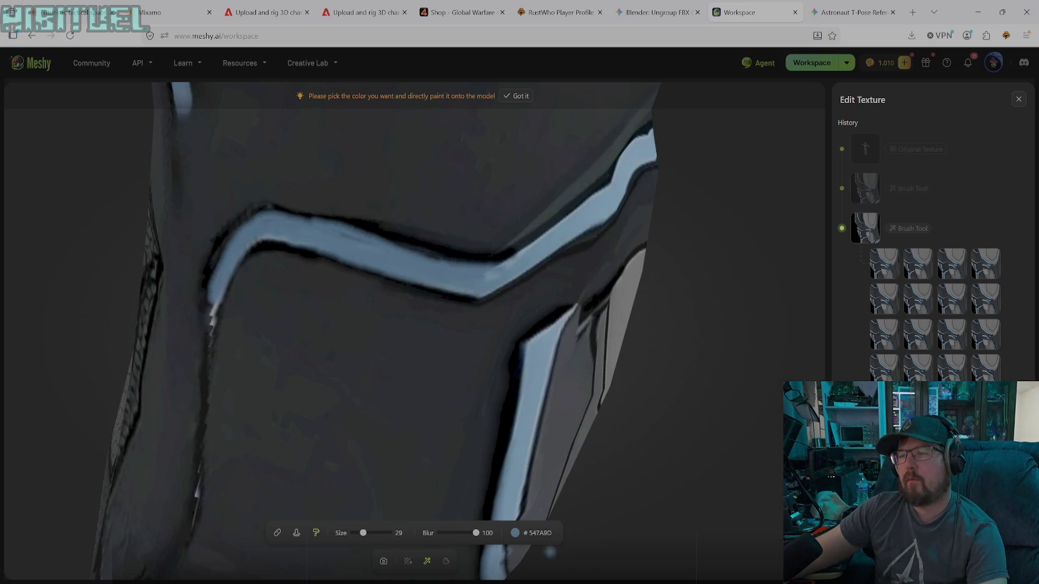
# - Paint black 000000 along the stripe's upper edge, then orbit to another area
pyautogui.click(515, 532)
pyautogui.moveTo(474, 449); pyautogui.dragTo(430, 463)
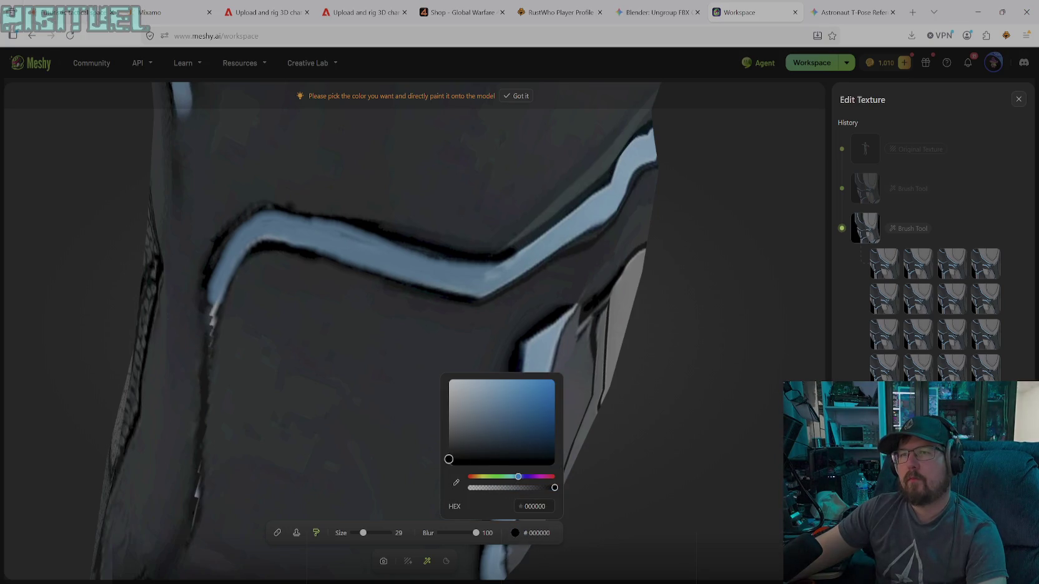
pyautogui.click(275, 207)
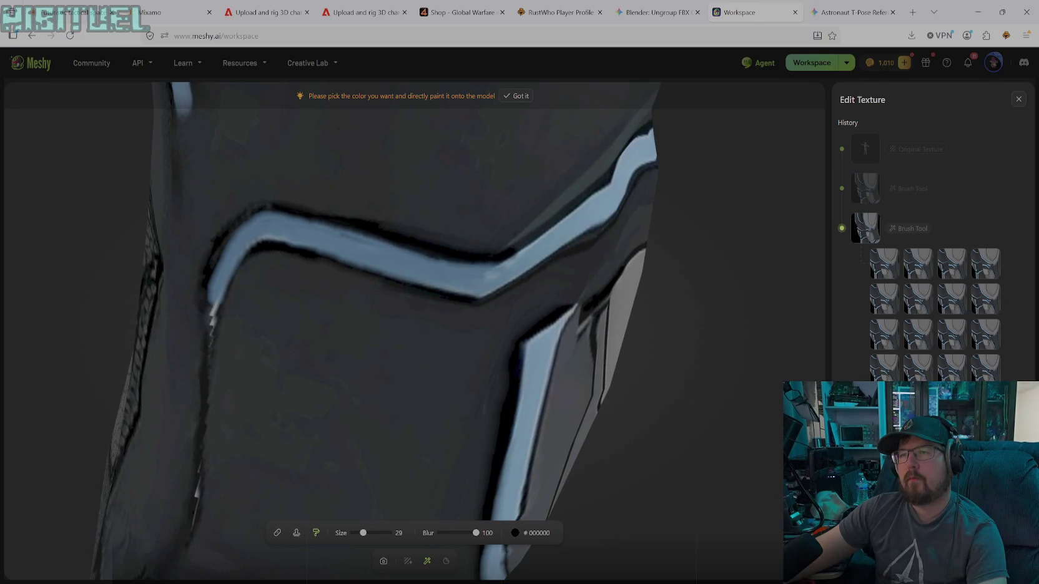
pyautogui.moveTo(509, 247); pyautogui.dragTo(598, 195)
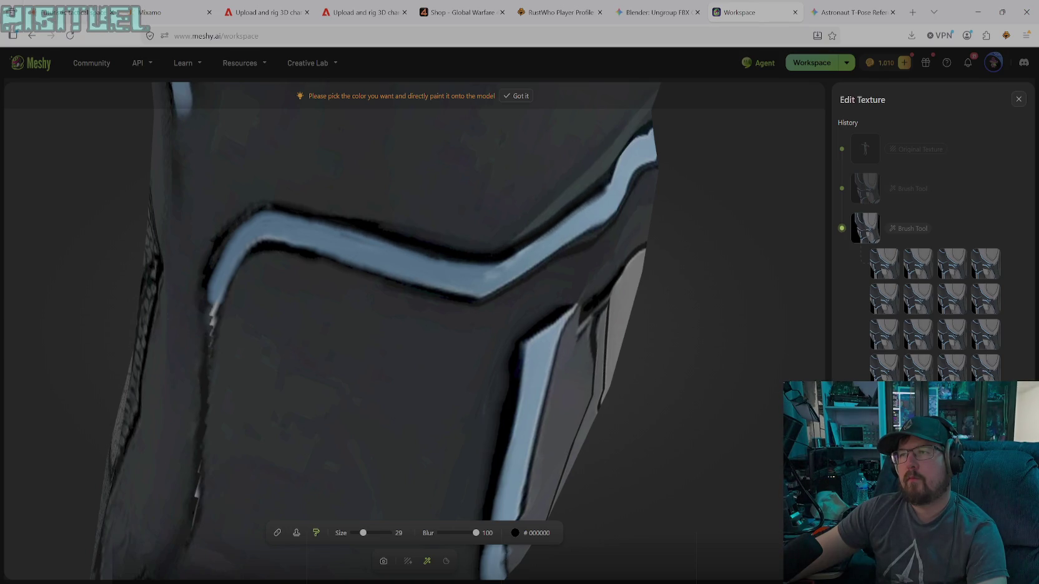
pyautogui.press('space')
pyautogui.scroll(-3, 437, 437)
pyautogui.moveTo(475, 336)
pyautogui.mouseDown()
pyautogui.moveTo(542, 289)
pyautogui.moveTo(519, 360)
pyautogui.moveTo(450, 343)
pyautogui.moveTo(390, 299)
pyautogui.moveTo(499, 251)
pyautogui.moveTo(571, 269)
pyautogui.moveTo(582, 257)
pyautogui.moveTo(631, 302)
pyautogui.moveTo(662, 279)
pyautogui.moveTo(645, 320)
pyautogui.moveTo(618, 338)
pyautogui.moveTo(603, 308)
pyautogui.moveTo(620, 285)
pyautogui.moveTo(478, 464)
pyautogui.mouseUp()
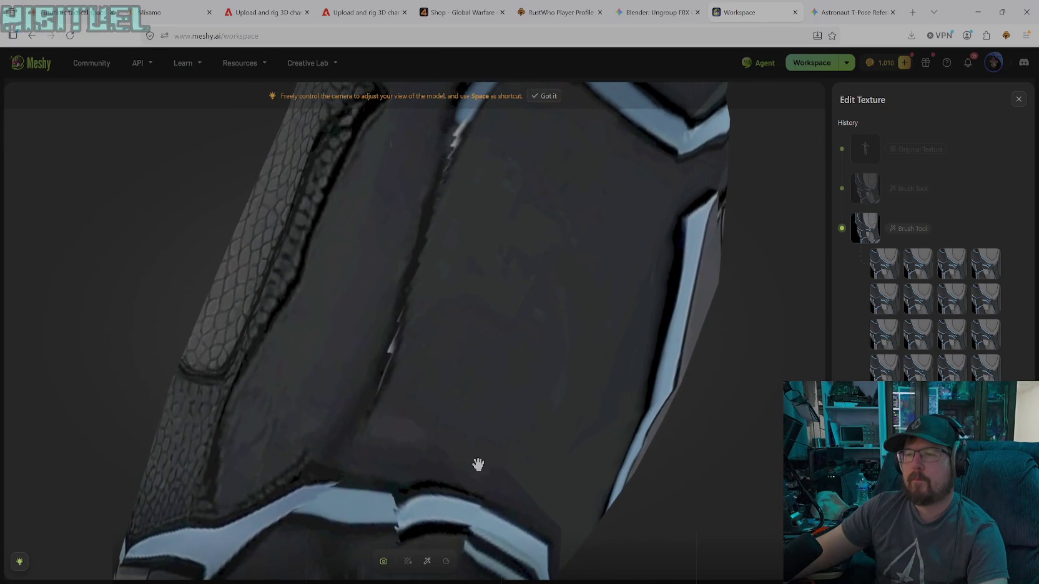
pyautogui.click(427, 561)
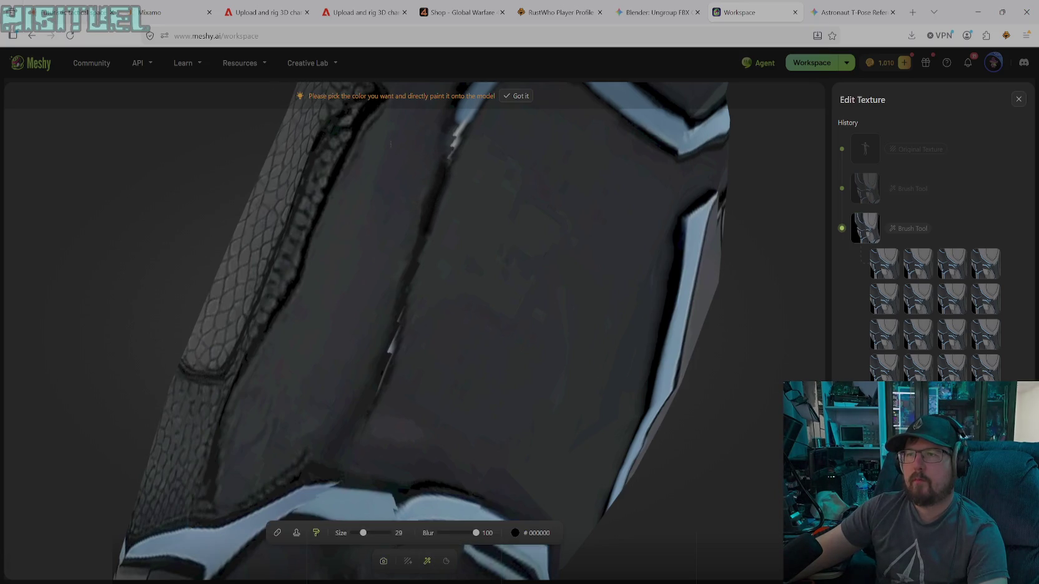
# - Paint black over the two white highlight streaks along the dark panel's seam
pyautogui.moveTo(395, 349); pyautogui.dragTo(383, 387)
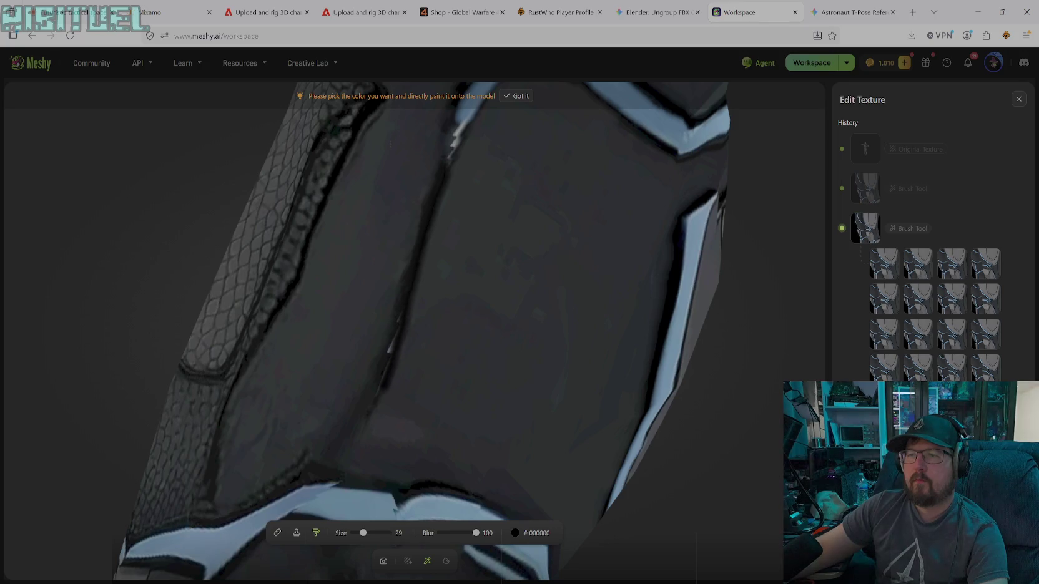
pyautogui.moveTo(435, 196); pyautogui.dragTo(411, 279)
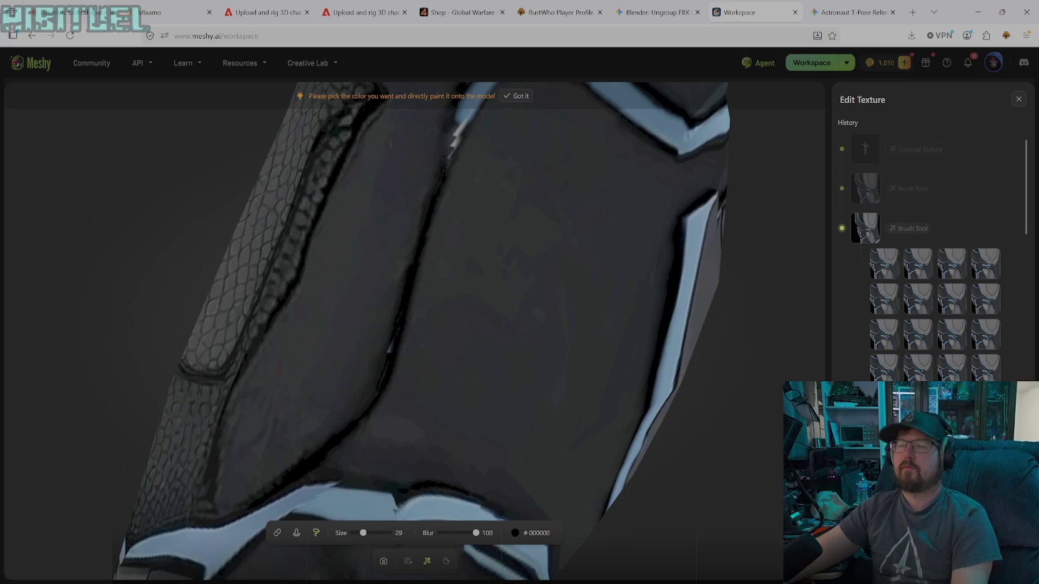
# - Orbit and zoom to a frontal view of the thigh and hip, then shrink the brush
pyautogui.click(383, 561)
pyautogui.moveTo(432, 425)
pyautogui.mouseDown()
pyautogui.moveTo(441, 366)
pyautogui.moveTo(399, 328)
pyautogui.moveTo(538, 403)
pyautogui.moveTo(364, 289)
pyautogui.moveTo(394, 327)
pyautogui.moveTo(344, 329)
pyautogui.moveTo(399, 343)
pyautogui.moveTo(304, 353)
pyautogui.moveTo(376, 380)
pyautogui.moveTo(498, 357)
pyautogui.moveTo(451, 376)
pyautogui.moveTo(418, 350)
pyautogui.moveTo(364, 362)
pyautogui.moveTo(360, 292)
pyautogui.moveTo(380, 309)
pyautogui.moveTo(260, 340)
pyautogui.moveTo(267, 394)
pyautogui.moveTo(279, 375)
pyautogui.moveTo(277, 385)
pyautogui.moveTo(174, 387)
pyautogui.moveTo(139, 403)
pyautogui.mouseUp()
pyautogui.scroll(-3, 269, 367)
pyautogui.scroll(-2, 262, 371)
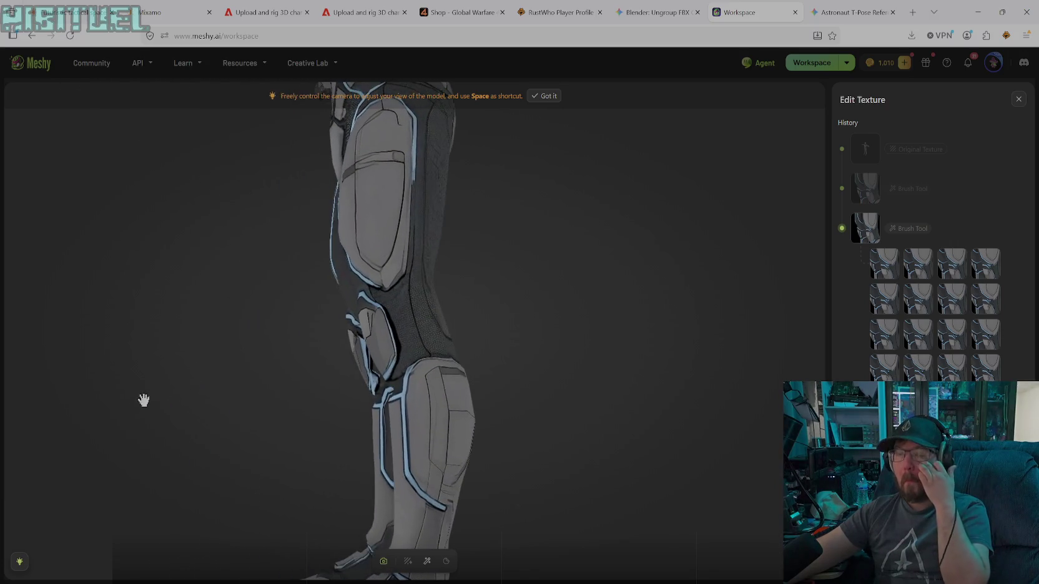
pyautogui.moveTo(301, 359)
pyautogui.mouseDown()
pyautogui.moveTo(473, 360)
pyautogui.moveTo(369, 431)
pyautogui.moveTo(518, 373)
pyautogui.moveTo(548, 410)
pyautogui.moveTo(515, 422)
pyautogui.moveTo(286, 359)
pyautogui.moveTo(306, 371)
pyautogui.mouseUp()
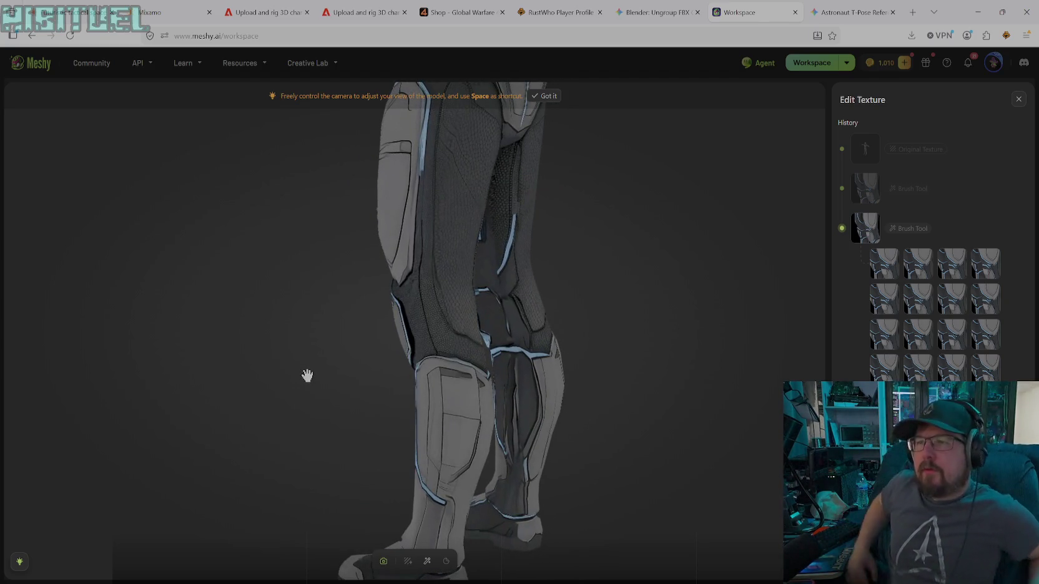
pyautogui.moveTo(529, 273); pyautogui.dragTo(447, 223)
pyautogui.moveTo(452, 231)
pyautogui.mouseDown(button='middle')
pyautogui.moveTo(448, 394)
pyautogui.moveTo(463, 486)
pyautogui.mouseUp(button='middle')
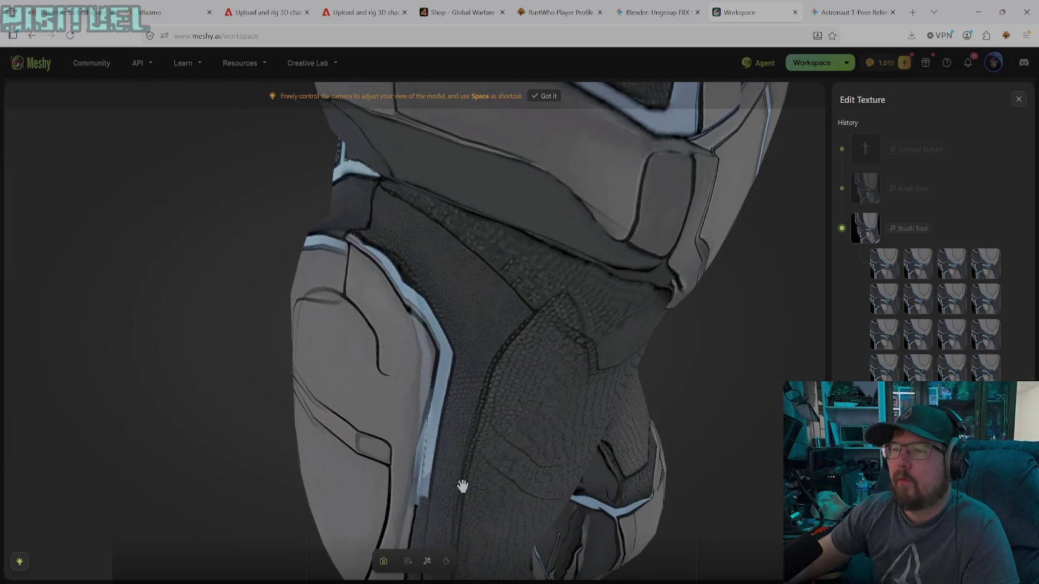
pyautogui.moveTo(462, 486); pyautogui.dragTo(450, 452)
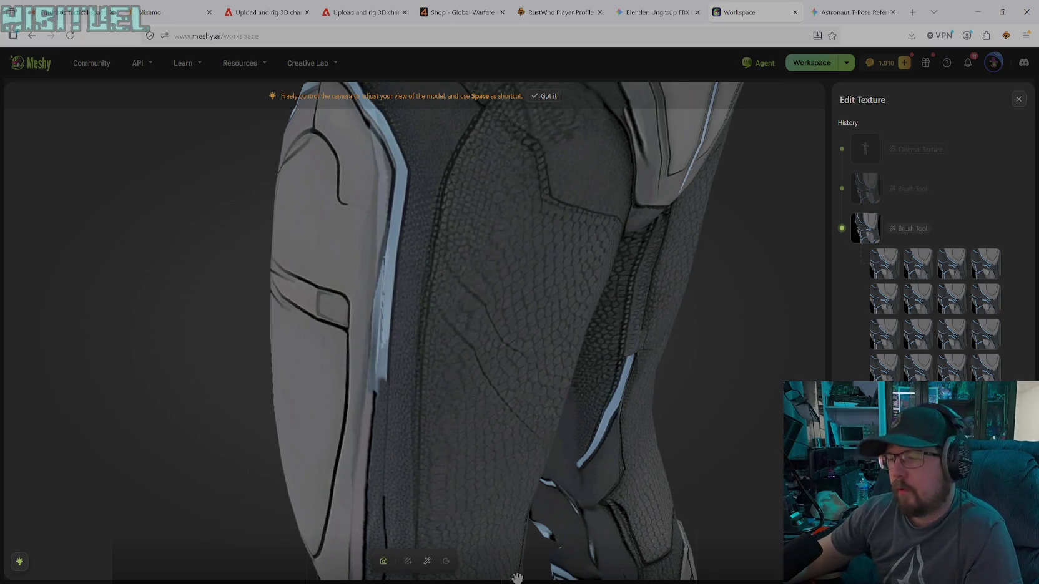
pyautogui.click(427, 561)
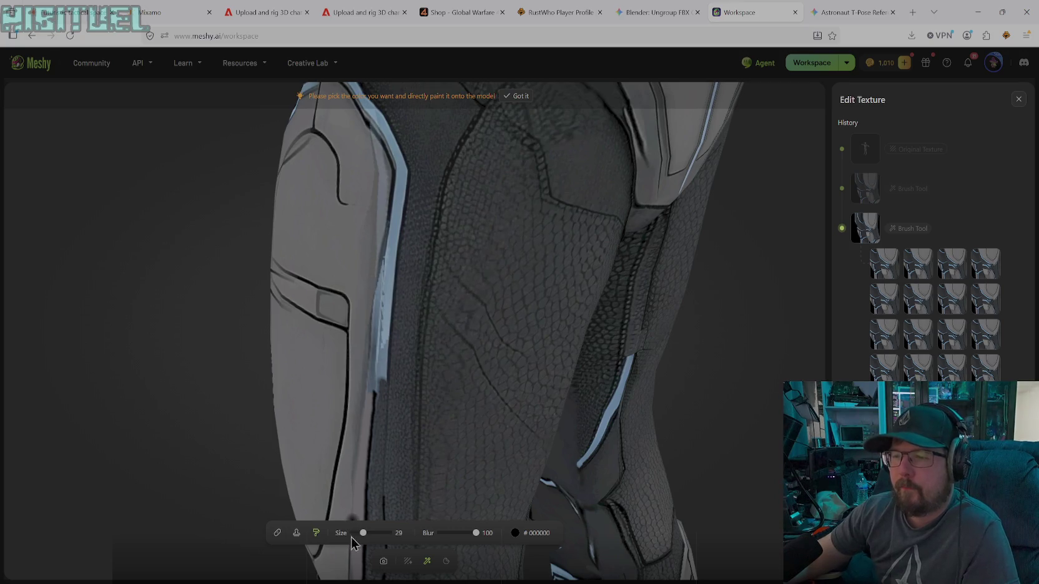
pyautogui.moveTo(361, 533); pyautogui.dragTo(358, 534)
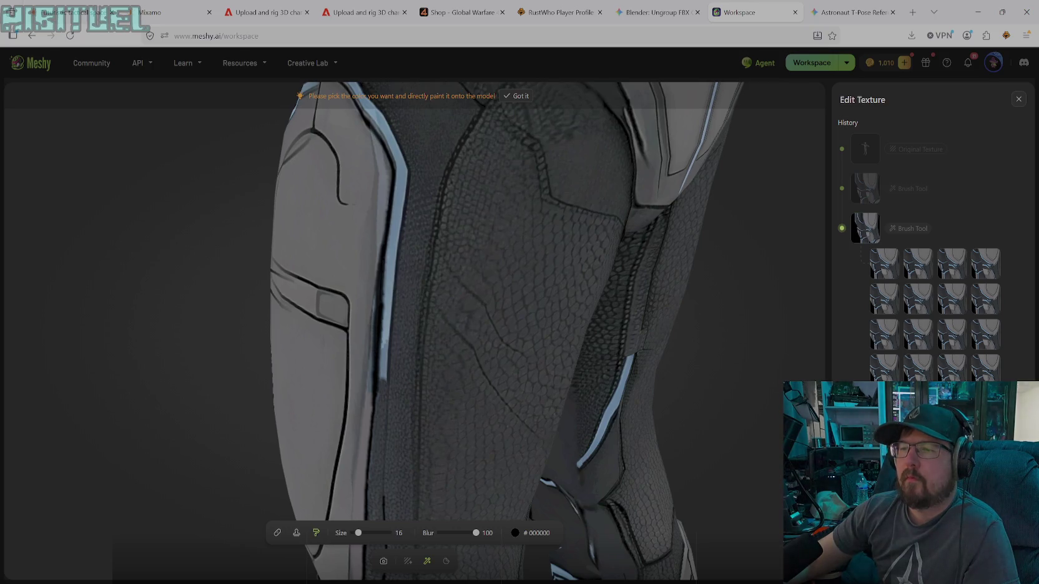
# - Sample grey #6C6E6F and paint over the thigh's dark line and the stripe's dark edge
pyautogui.click(524, 532)
pyautogui.click(456, 482)
pyautogui.click(356, 279)
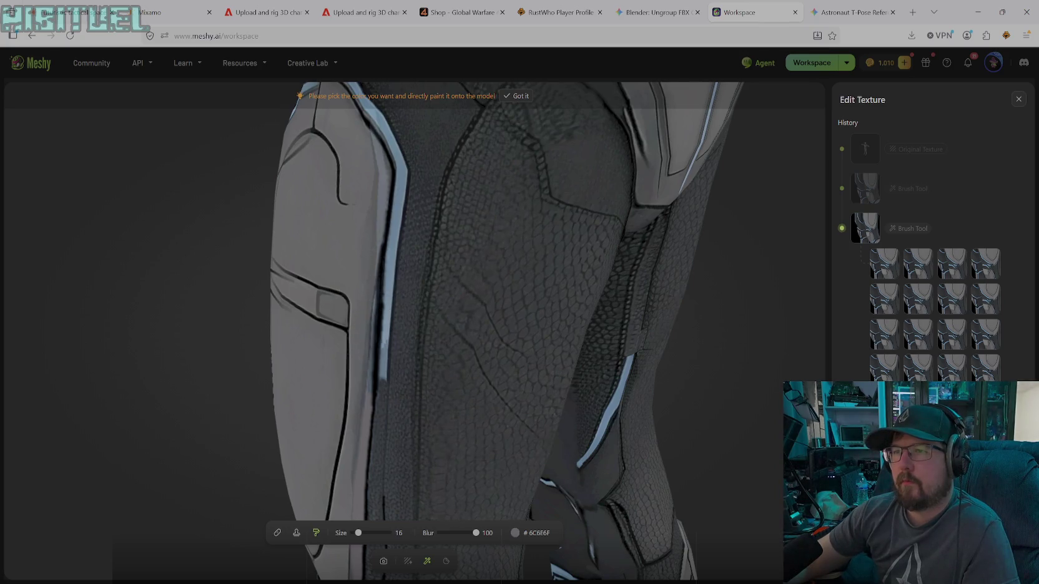
pyautogui.moveTo(372, 322); pyautogui.dragTo(372, 358)
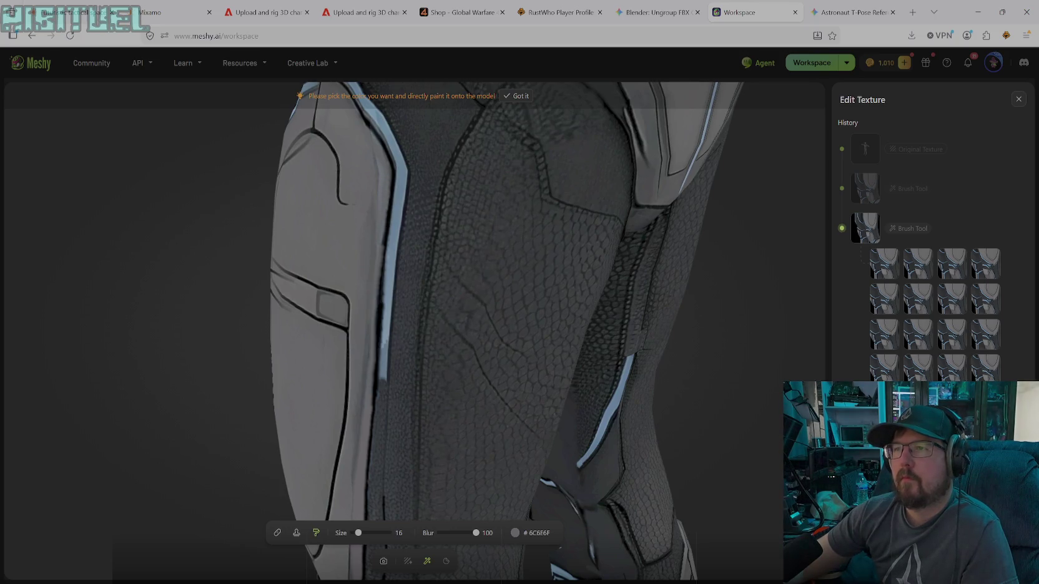
pyautogui.moveTo(387, 212); pyautogui.dragTo(385, 247)
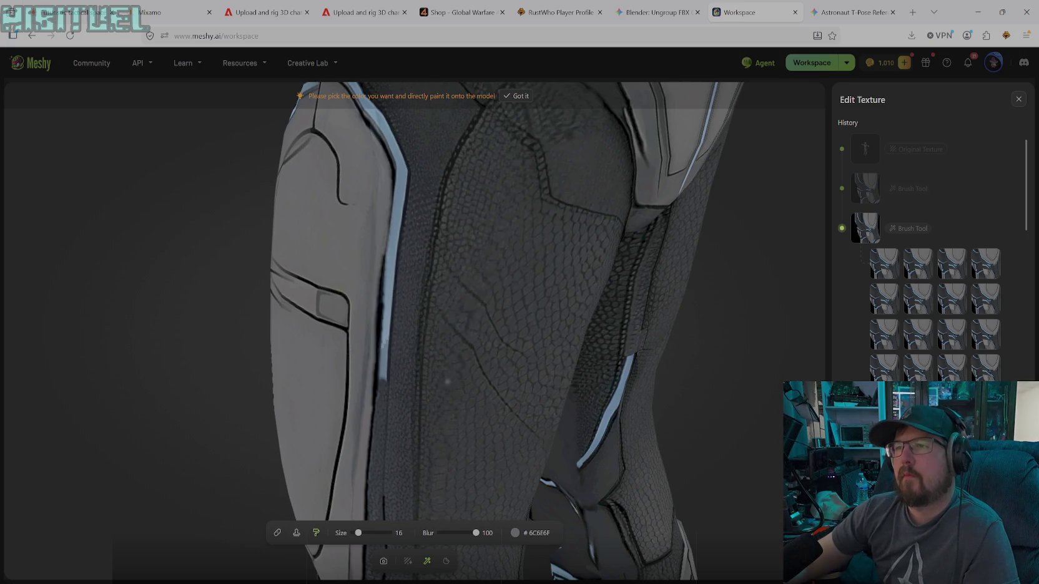
# - Clone dark texture over the blue stripe edges on the thigh, knee and hip armour
pyautogui.click(297, 532)
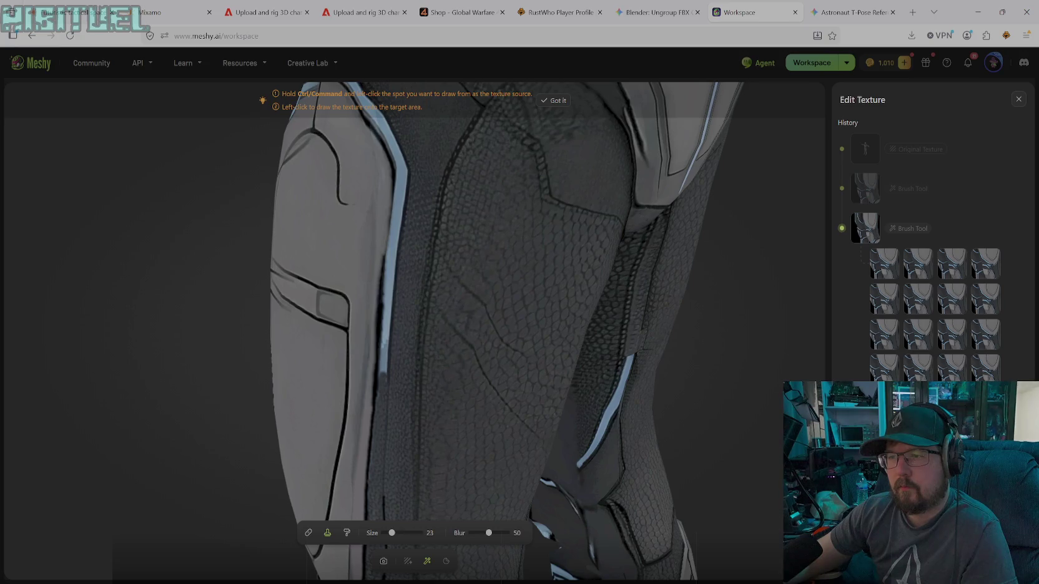
pyautogui.moveTo(382, 383); pyautogui.dragTo(388, 280)
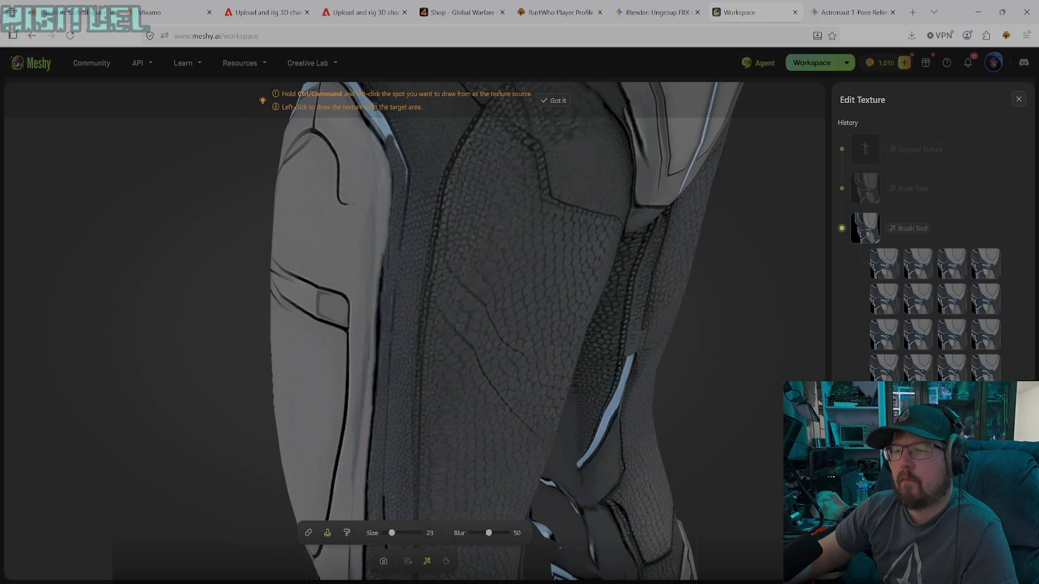
pyautogui.click(385, 563)
pyautogui.moveTo(430, 260); pyautogui.dragTo(360, 341)
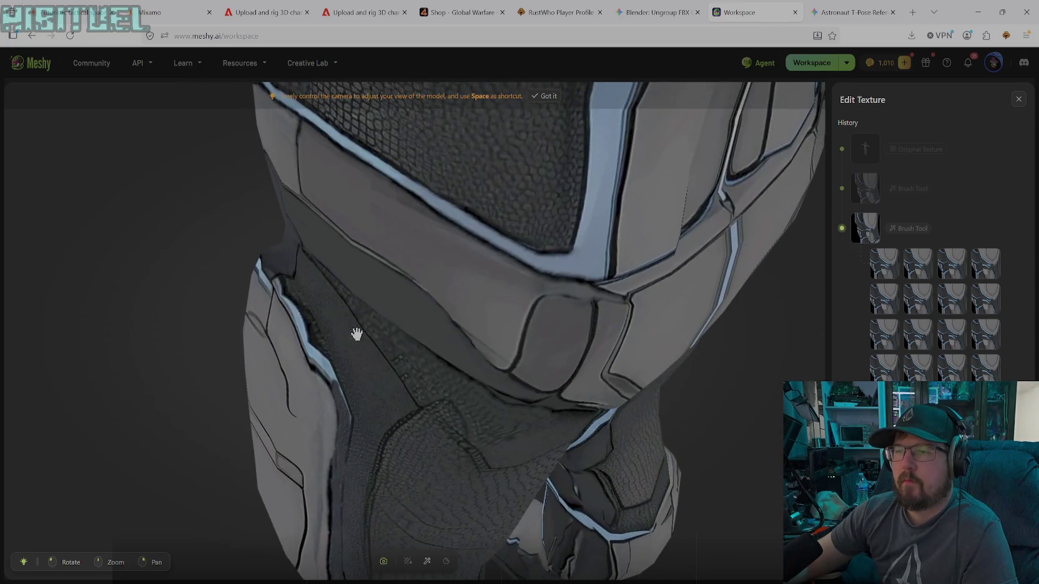
pyautogui.click(426, 561)
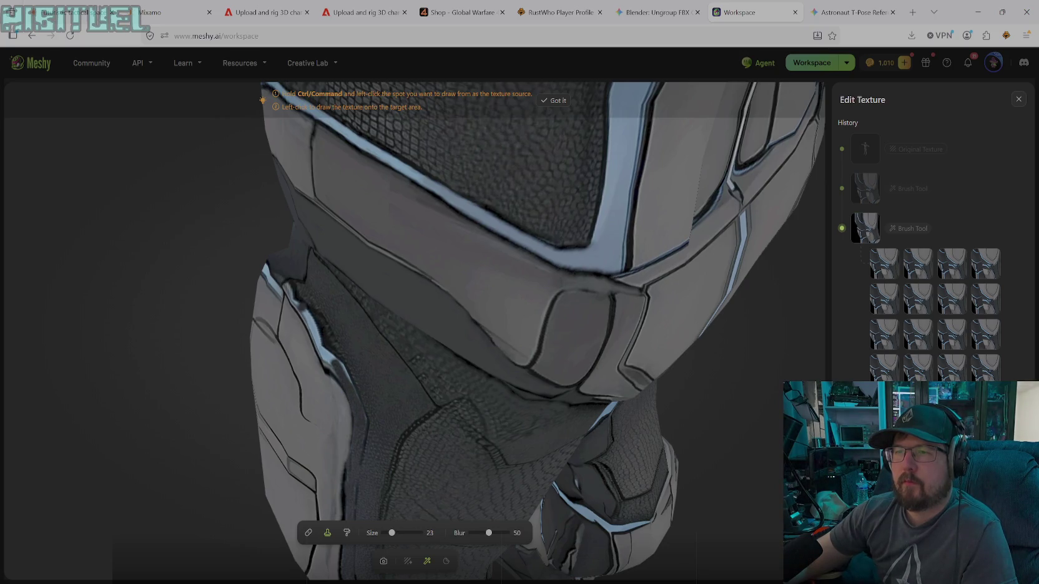
pyautogui.moveTo(290, 289)
pyautogui.mouseDown()
pyautogui.moveTo(334, 366)
pyautogui.moveTo(308, 297)
pyautogui.moveTo(347, 375)
pyautogui.mouseUp()
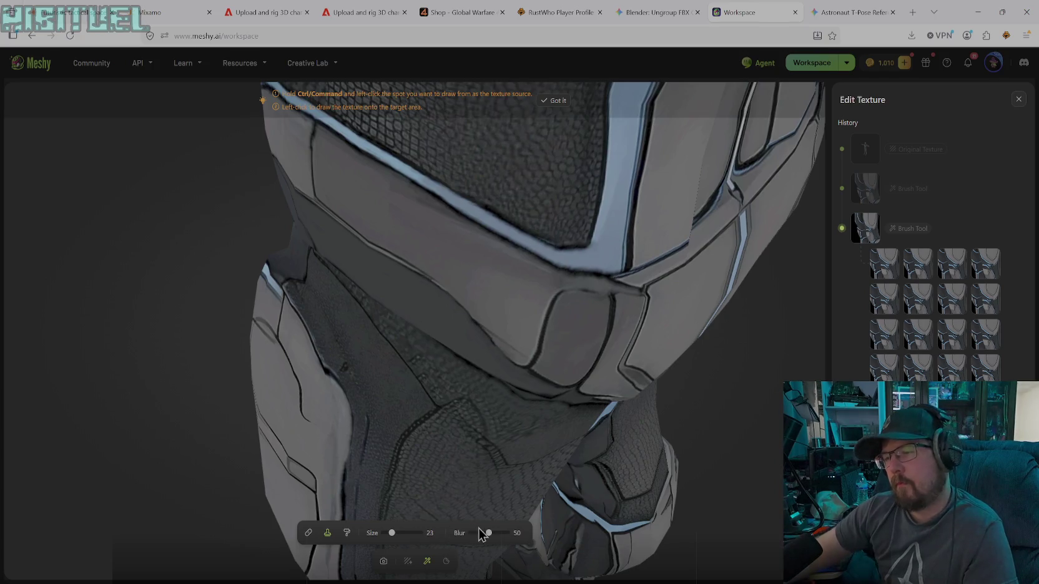
pyautogui.click(384, 560)
pyautogui.moveTo(408, 468); pyautogui.dragTo(412, 454)
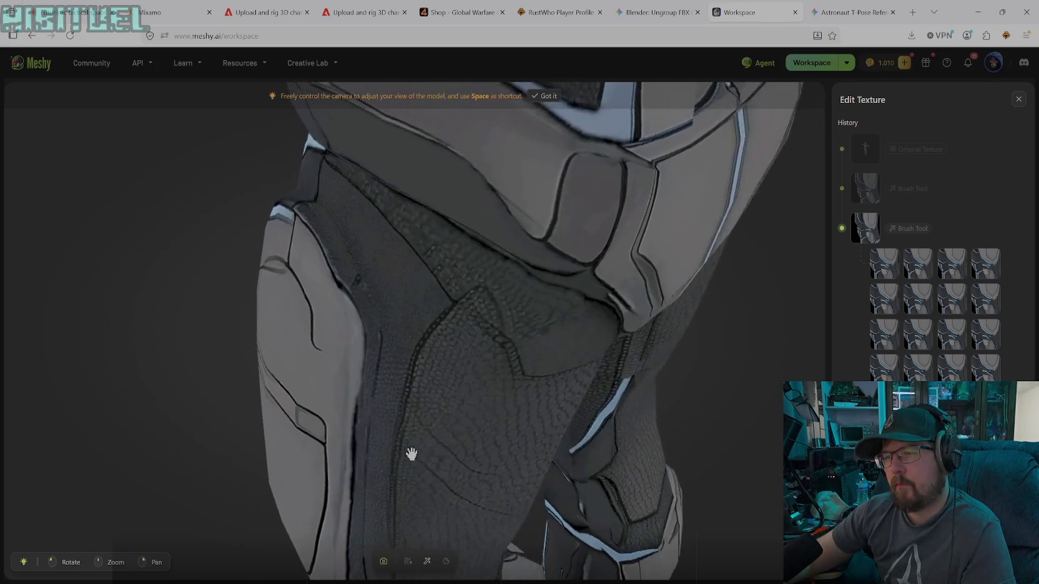
pyautogui.click(427, 560)
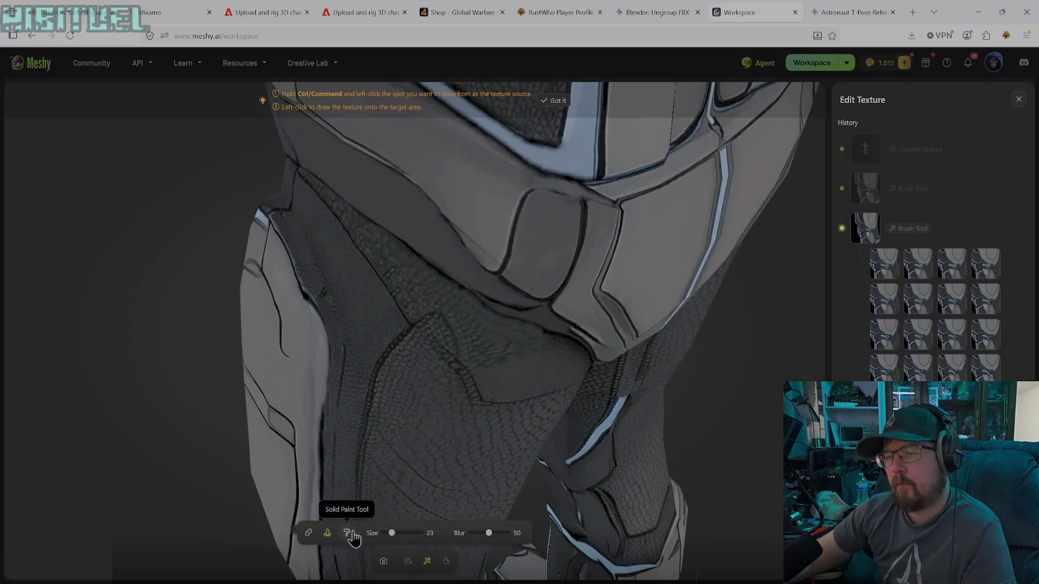
# - Select the Solid Paint tool and rotate the view onto the knee pad and crotch armour
pyautogui.click(348, 533)
pyautogui.click(515, 532)
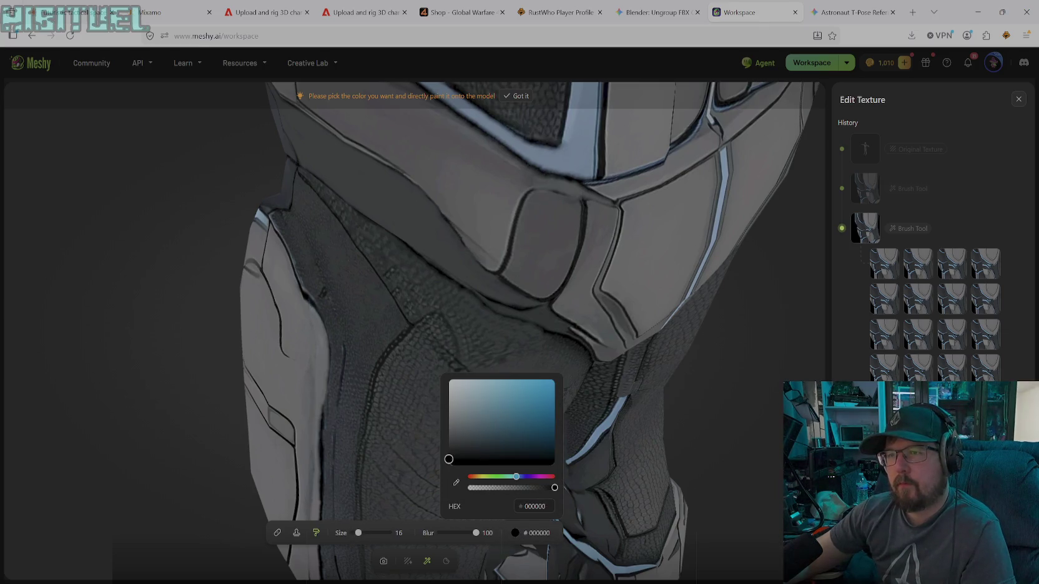
pyautogui.click(313, 303)
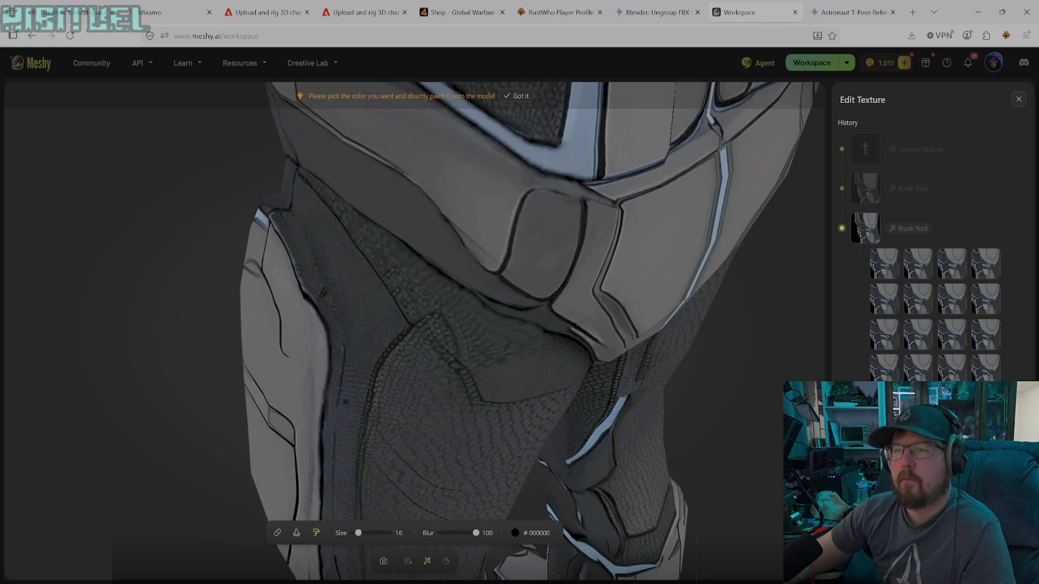
pyautogui.click(383, 561)
pyautogui.moveTo(400, 450)
pyautogui.mouseDown()
pyautogui.moveTo(431, 424)
pyautogui.moveTo(517, 403)
pyautogui.moveTo(568, 413)
pyautogui.moveTo(584, 398)
pyautogui.moveTo(531, 417)
pyautogui.moveTo(523, 446)
pyautogui.moveTo(589, 471)
pyautogui.moveTo(733, 448)
pyautogui.moveTo(749, 417)
pyautogui.moveTo(364, 483)
pyautogui.moveTo(392, 427)
pyautogui.moveTo(280, 454)
pyautogui.moveTo(375, 445)
pyautogui.moveTo(372, 429)
pyautogui.mouseUp()
pyautogui.scroll(2, 396, 455)
# - Paint near-black #0D0D0D along the blue rim's lower edge beneath the crotch panel
pyautogui.scroll(2, 394, 459)
pyautogui.scroll(2, 378, 496)
pyautogui.moveTo(380, 490); pyautogui.dragTo(426, 424)
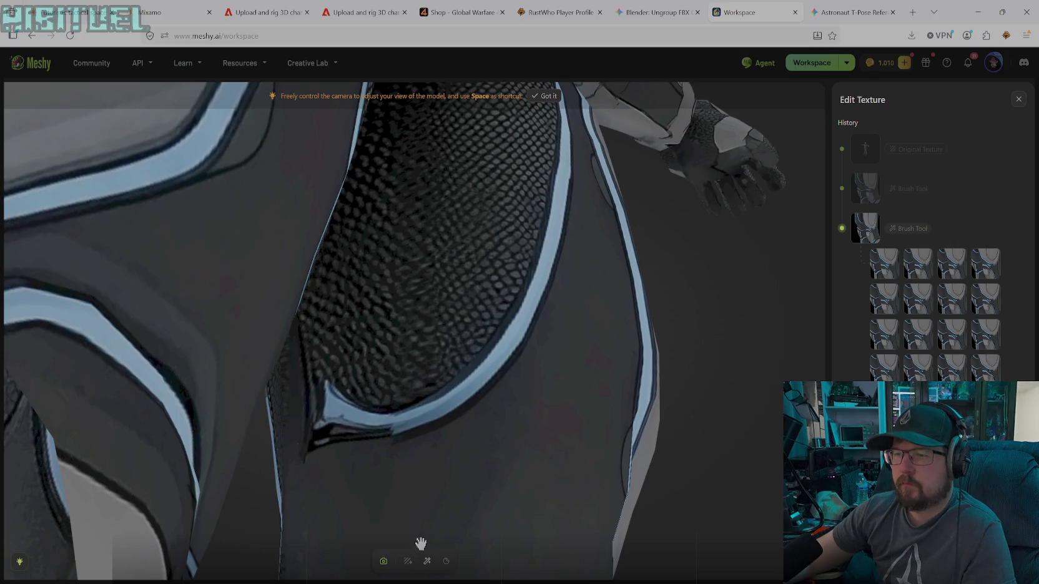
pyautogui.click(427, 561)
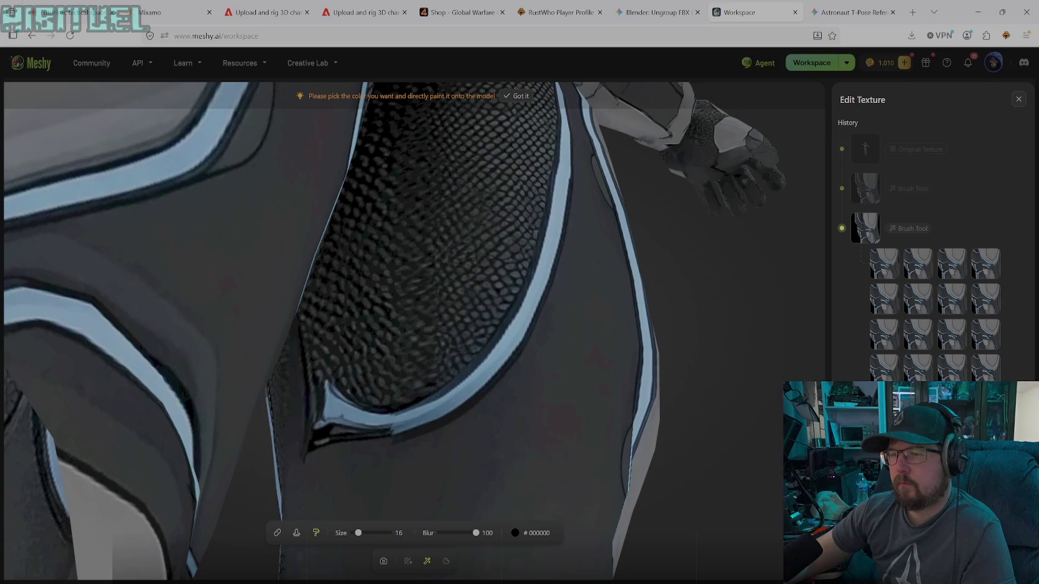
pyautogui.click(514, 533)
pyautogui.click(469, 488)
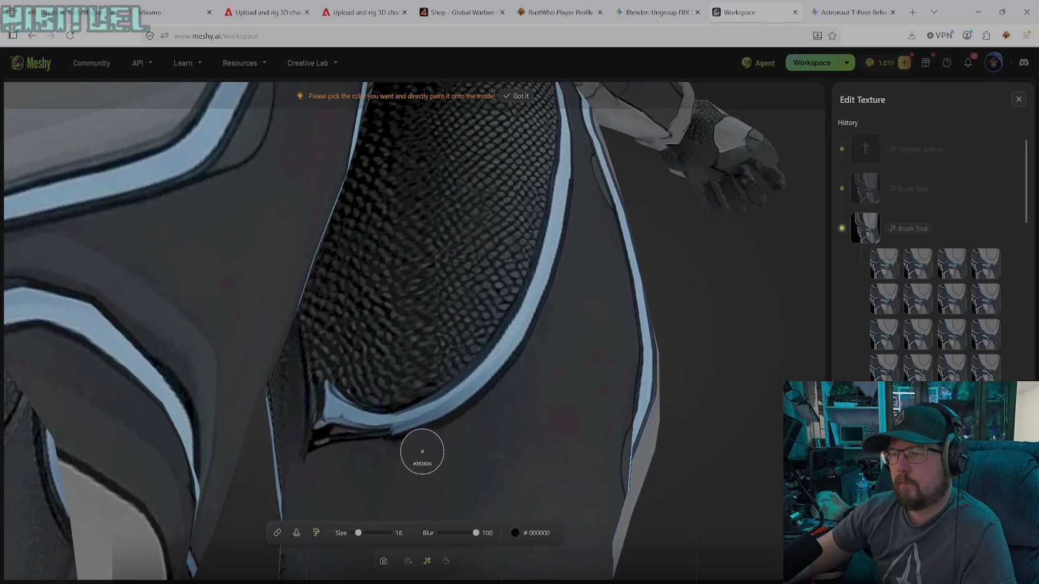
pyautogui.moveTo(403, 426); pyautogui.dragTo(430, 423)
pyautogui.moveTo(343, 428); pyautogui.dragTo(329, 429)
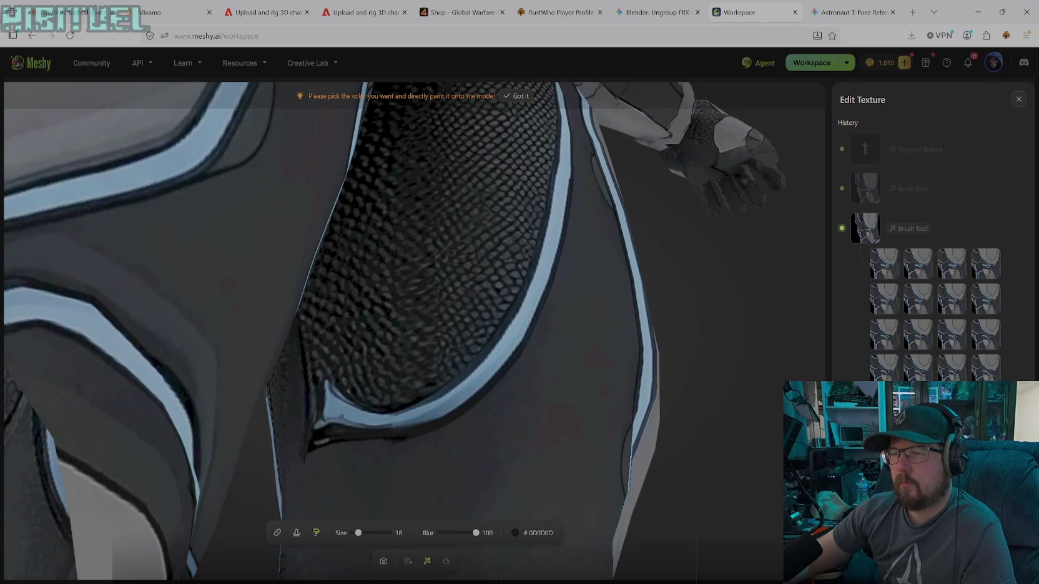
pyautogui.moveTo(334, 435); pyautogui.dragTo(448, 417)
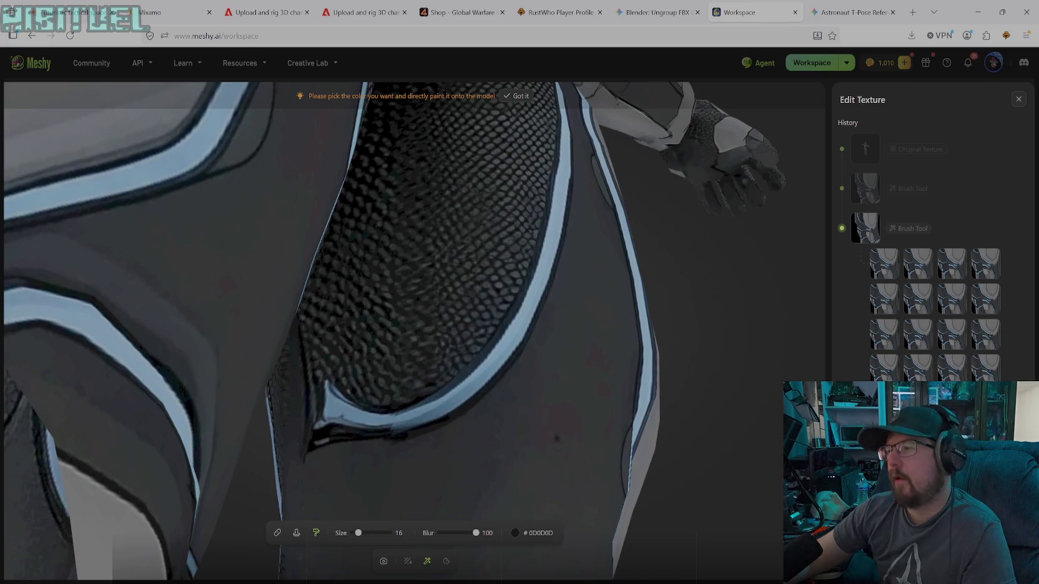
pyautogui.scroll(-3, 935, 262)
pyautogui.scroll(-3, 934, 263)
pyautogui.scroll(5, 934, 262)
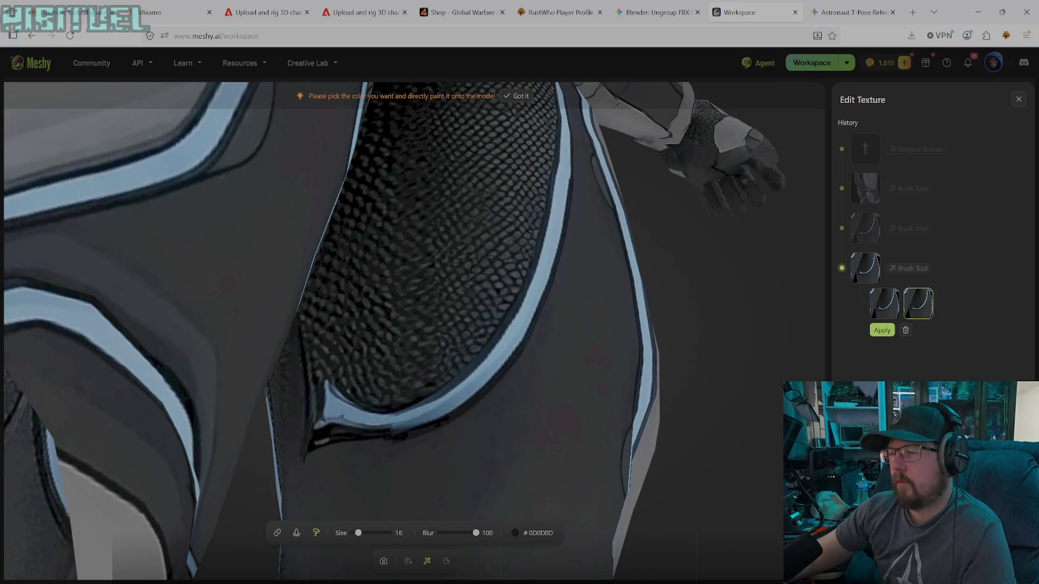
# - Lighten the brush colour, then sample dark grey #22262A from the model
pyautogui.click(529, 534)
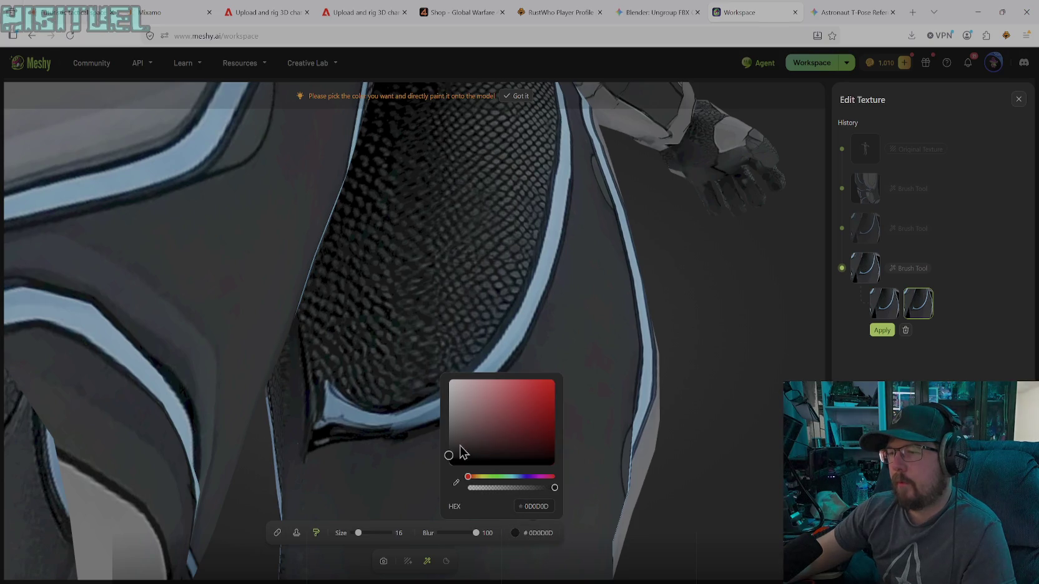
pyautogui.moveTo(452, 456); pyautogui.dragTo(453, 450)
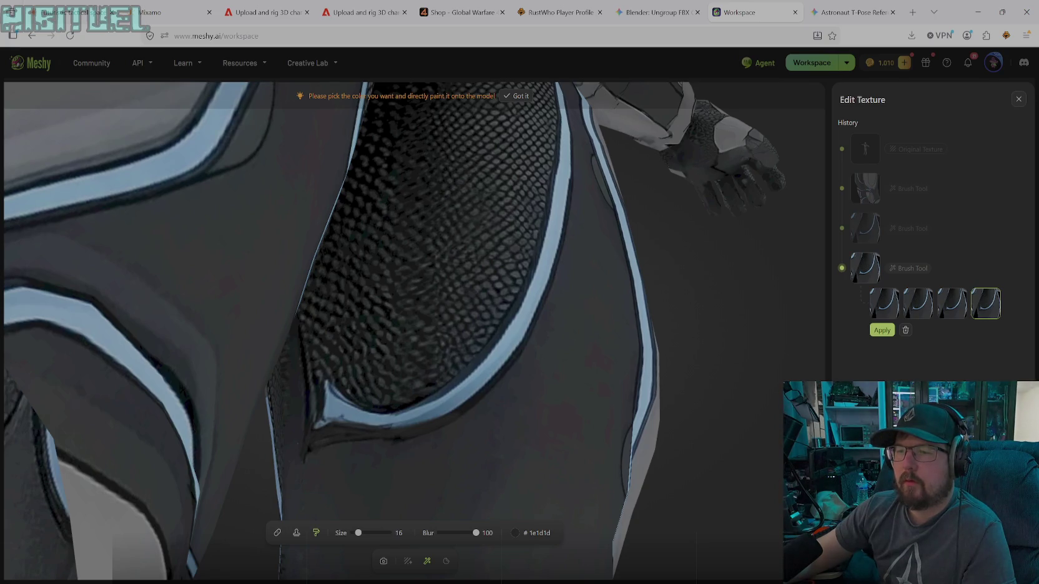
pyautogui.click(514, 532)
pyautogui.click(457, 484)
pyautogui.click(448, 452)
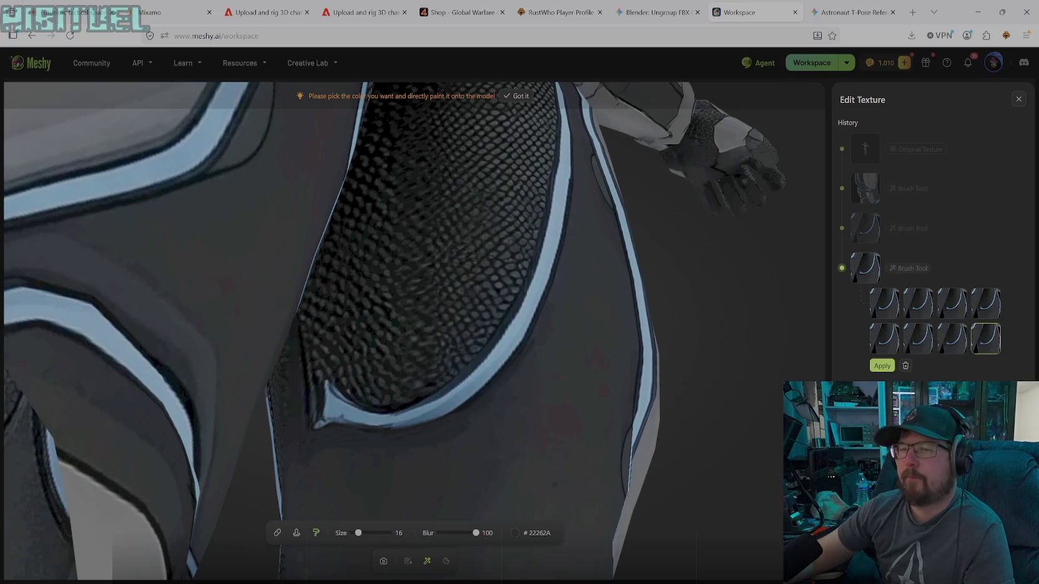
# - Orbit the model down from the torso until both knee pads are in view
pyautogui.click(383, 563)
pyautogui.moveTo(350, 480)
pyautogui.mouseDown()
pyautogui.moveTo(491, 493)
pyautogui.moveTo(313, 461)
pyautogui.moveTo(383, 471)
pyautogui.moveTo(321, 471)
pyautogui.moveTo(267, 452)
pyautogui.moveTo(260, 431)
pyautogui.moveTo(127, 464)
pyautogui.moveTo(76, 496)
pyautogui.mouseUp()
pyautogui.moveTo(159, 456)
pyautogui.mouseDown()
pyautogui.moveTo(195, 454)
pyautogui.moveTo(297, 506)
pyautogui.moveTo(385, 496)
pyautogui.moveTo(496, 238)
pyautogui.mouseUp()
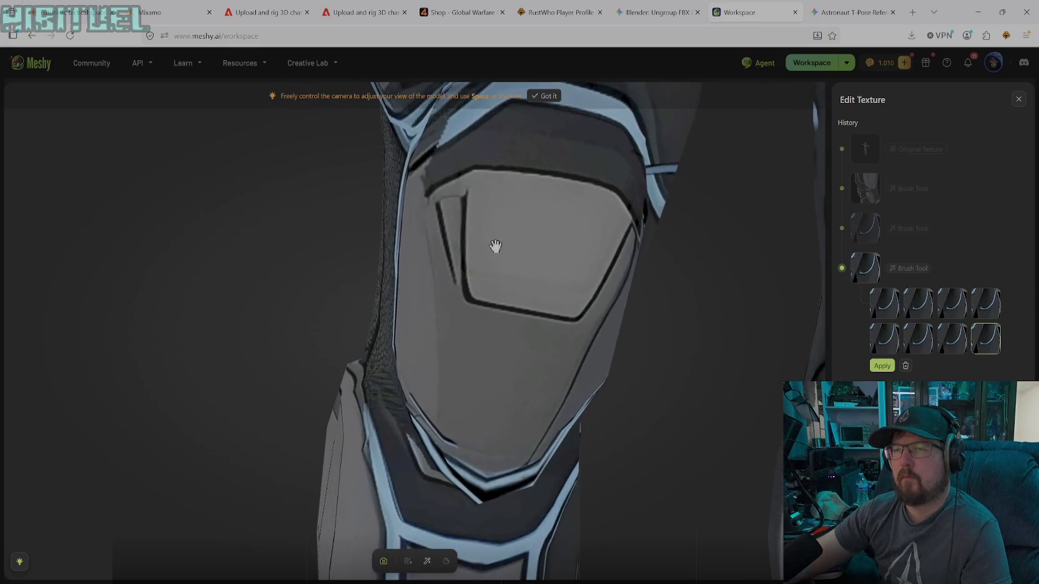
pyautogui.moveTo(448, 322)
pyautogui.mouseDown()
pyautogui.moveTo(331, 331)
pyautogui.moveTo(104, 306)
pyautogui.moveTo(79, 335)
pyautogui.moveTo(383, 331)
pyautogui.moveTo(100, 325)
pyautogui.moveTo(445, 345)
pyautogui.moveTo(797, 338)
pyautogui.moveTo(585, 373)
pyautogui.moveTo(371, 347)
pyautogui.moveTo(162, 293)
pyautogui.moveTo(459, 377)
pyautogui.moveTo(415, 362)
pyautogui.mouseUp()
pyautogui.moveTo(524, 374)
pyautogui.mouseDown()
pyautogui.moveTo(408, 290)
pyautogui.moveTo(352, 317)
pyautogui.moveTo(296, 315)
pyautogui.mouseUp()
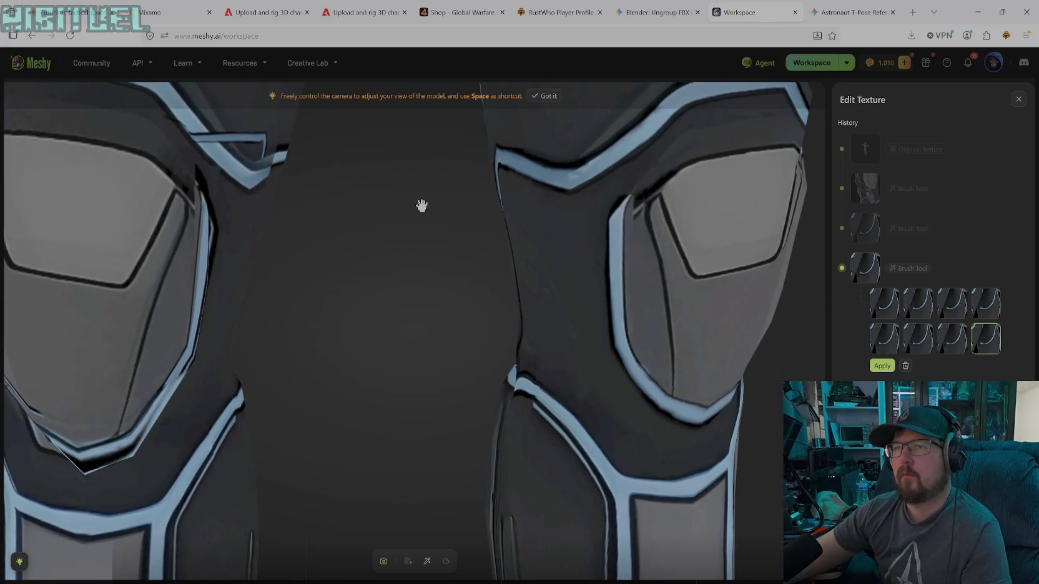
pyautogui.moveTo(151, 204)
pyautogui.mouseDown()
pyautogui.moveTo(204, 204)
pyautogui.moveTo(290, 278)
pyautogui.moveTo(276, 266)
pyautogui.mouseUp()
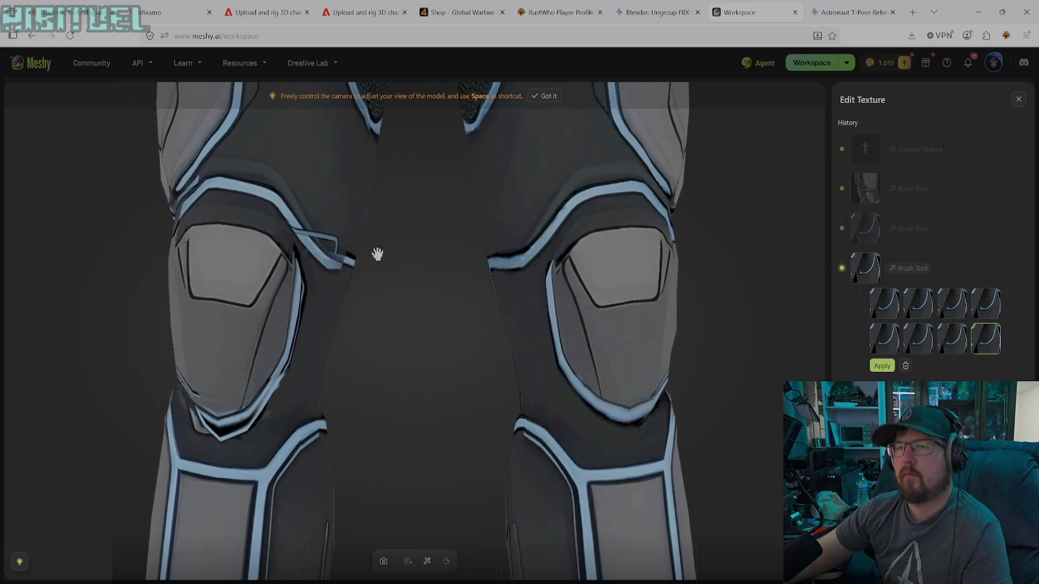
# - Angle the legs toward the left knee pad and zoom in close on it
pyautogui.moveTo(382, 248); pyautogui.dragTo(275, 274)
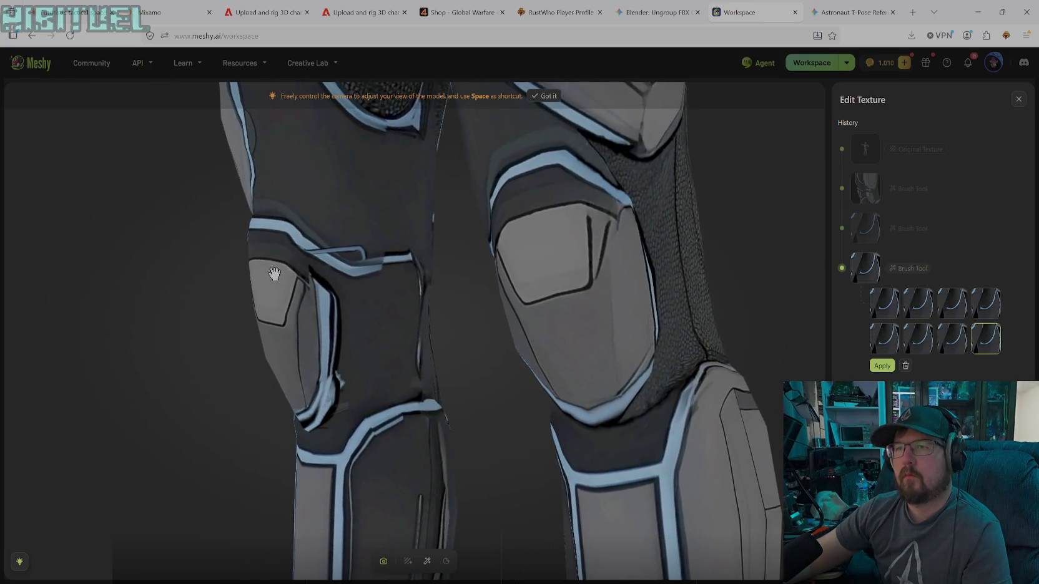
pyautogui.moveTo(371, 297)
pyautogui.mouseDown()
pyautogui.moveTo(387, 308)
pyautogui.moveTo(436, 295)
pyautogui.mouseUp()
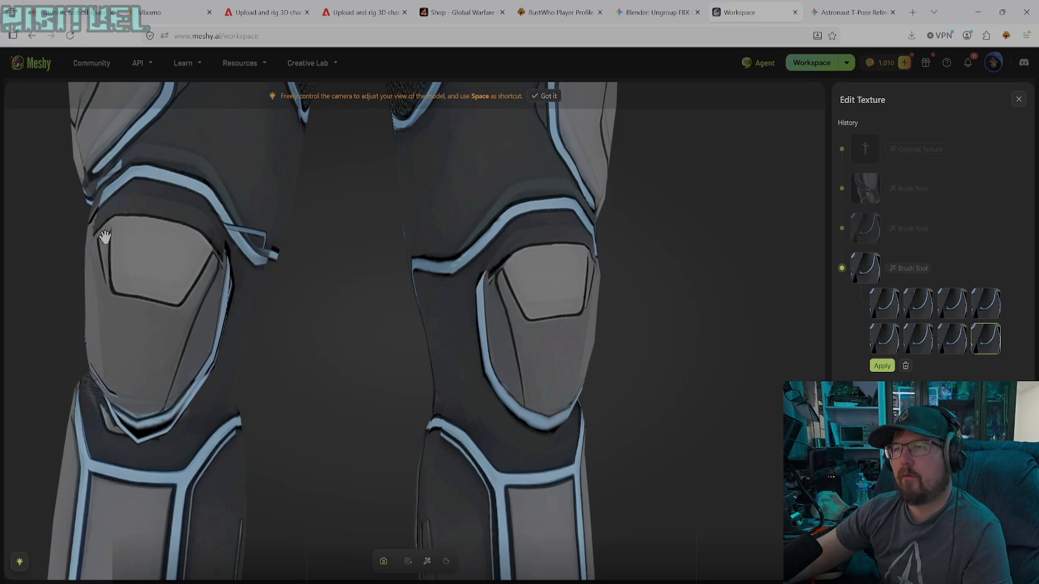
pyautogui.moveTo(560, 282)
pyautogui.mouseDown()
pyautogui.moveTo(482, 282)
pyautogui.moveTo(591, 285)
pyautogui.mouseUp()
pyautogui.scroll(2, 602, 285)
pyautogui.scroll(1, 611, 285)
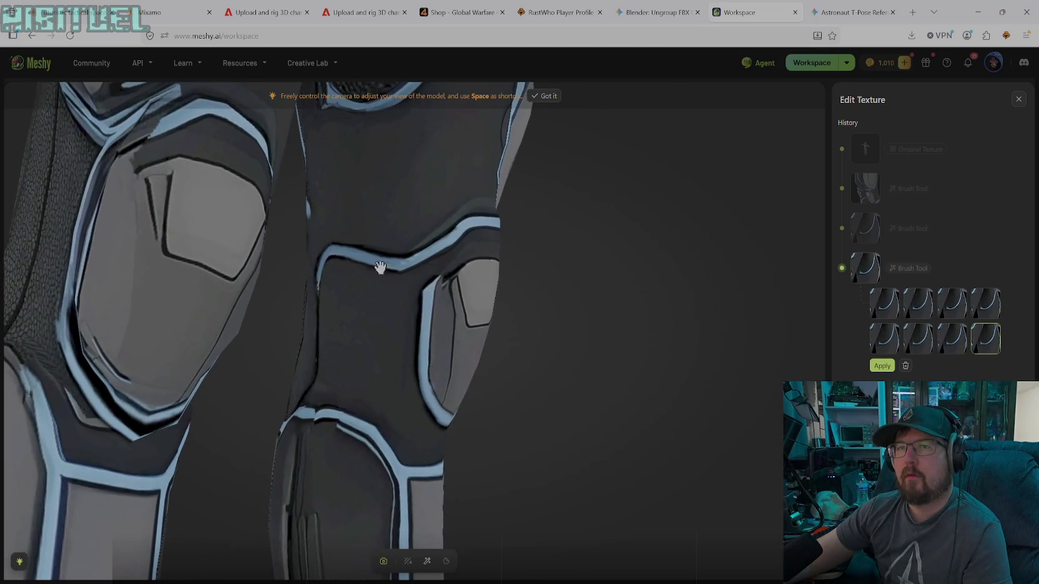
pyautogui.scroll(2, 206, 209)
pyautogui.scroll(2, 206, 211)
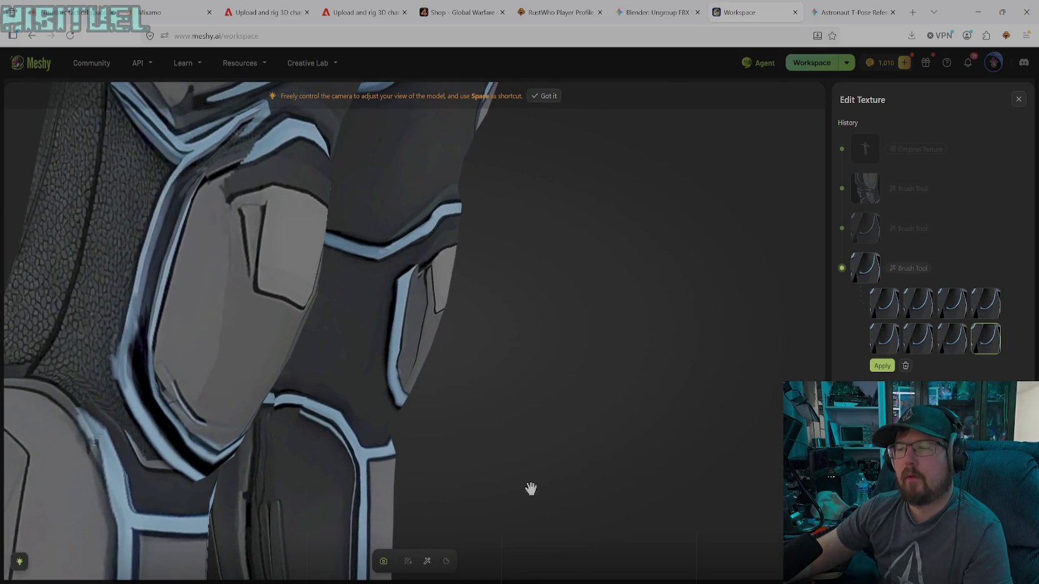
pyautogui.click(427, 561)
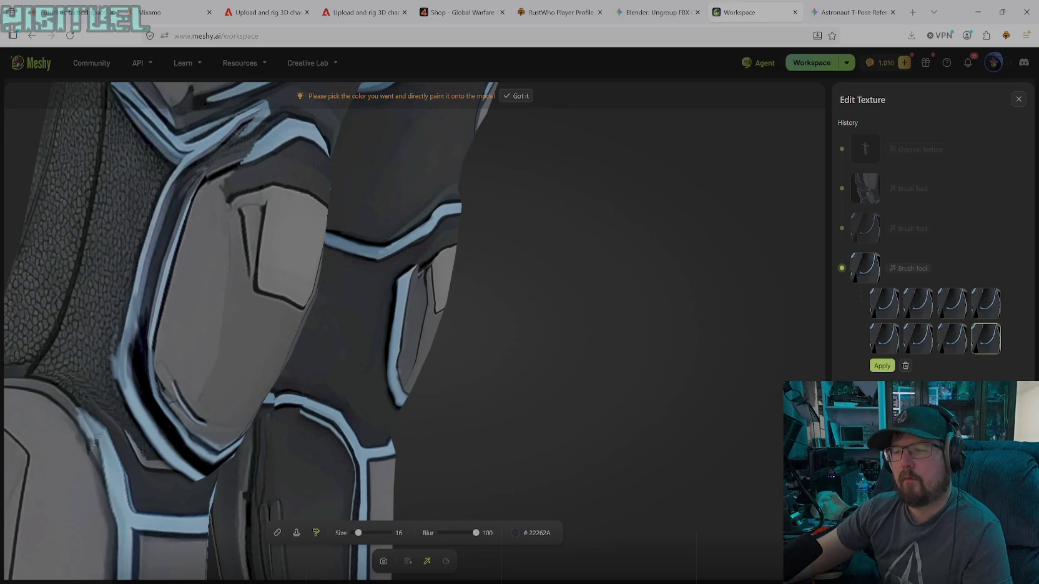
# - Set the brush colour to dark grey 32383D sampled from the model, with blur 71
pyautogui.click(517, 535)
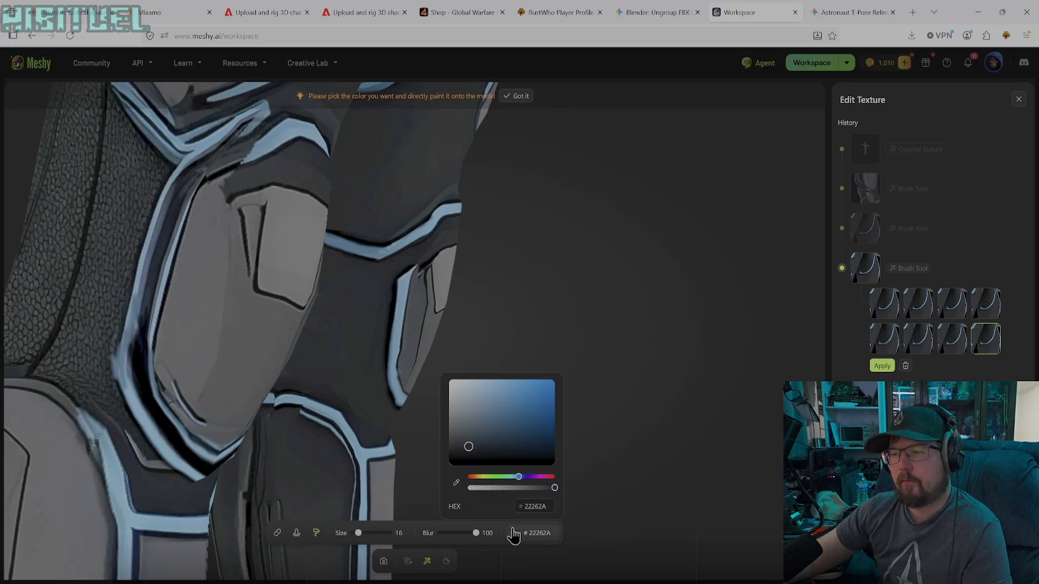
pyautogui.click(456, 483)
pyautogui.click(343, 363)
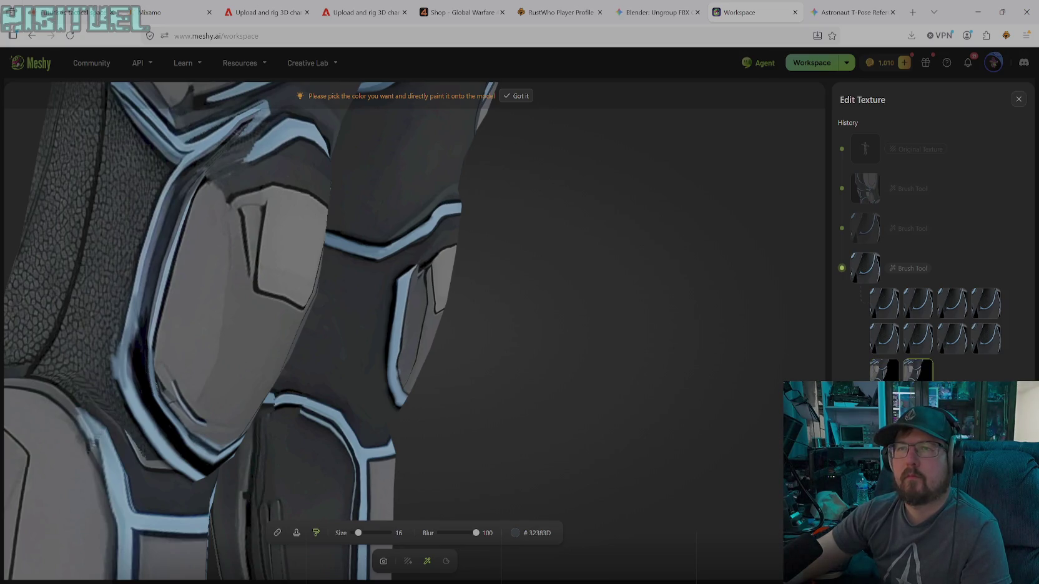
pyautogui.moveTo(477, 534); pyautogui.dragTo(465, 534)
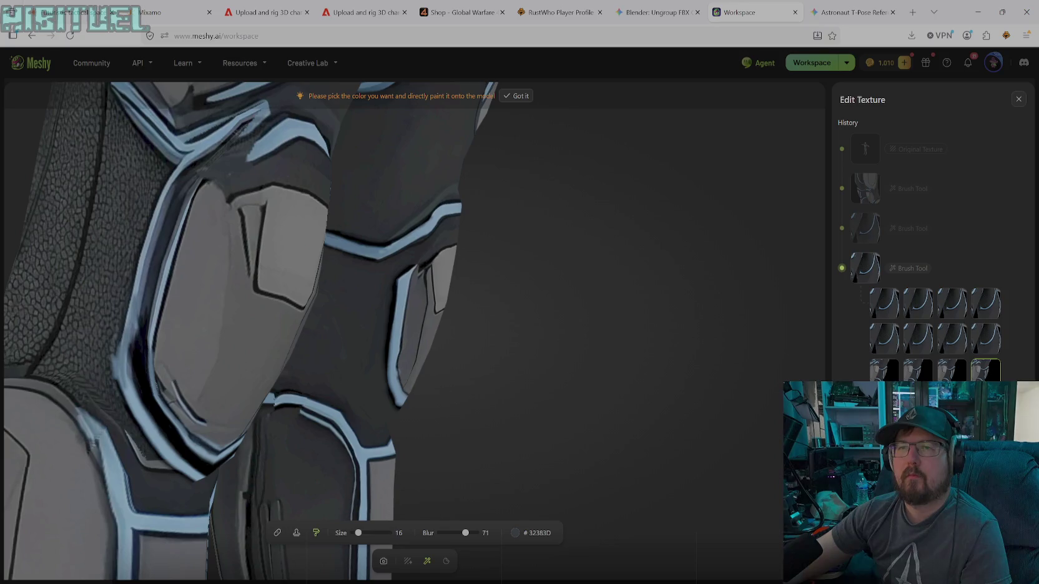
# - Orbit around the legs to show both knee pads
pyautogui.click(383, 562)
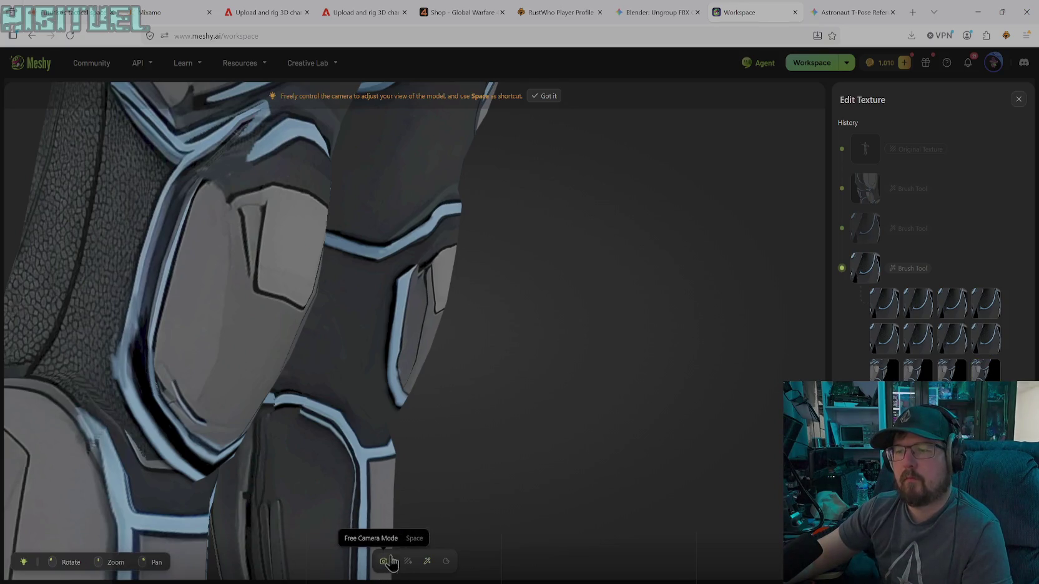
pyautogui.scroll(-5, 434, 387)
pyautogui.moveTo(434, 387)
pyautogui.mouseDown()
pyautogui.moveTo(355, 459)
pyautogui.moveTo(336, 461)
pyautogui.mouseUp()
pyautogui.scroll(5, 453, 451)
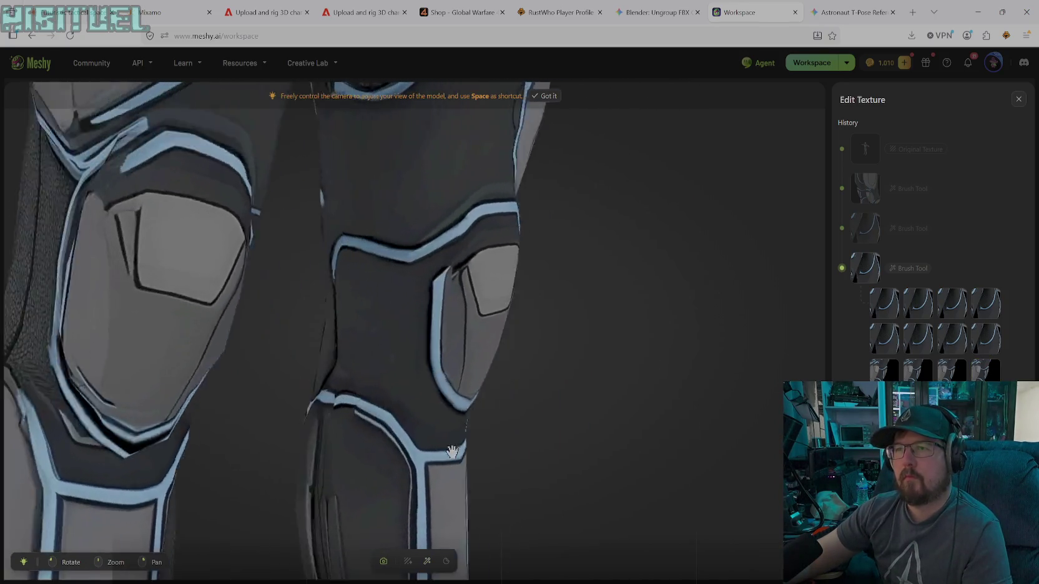
pyautogui.moveTo(452, 451)
pyautogui.mouseDown()
pyautogui.moveTo(335, 434)
pyautogui.moveTo(482, 445)
pyautogui.mouseUp()
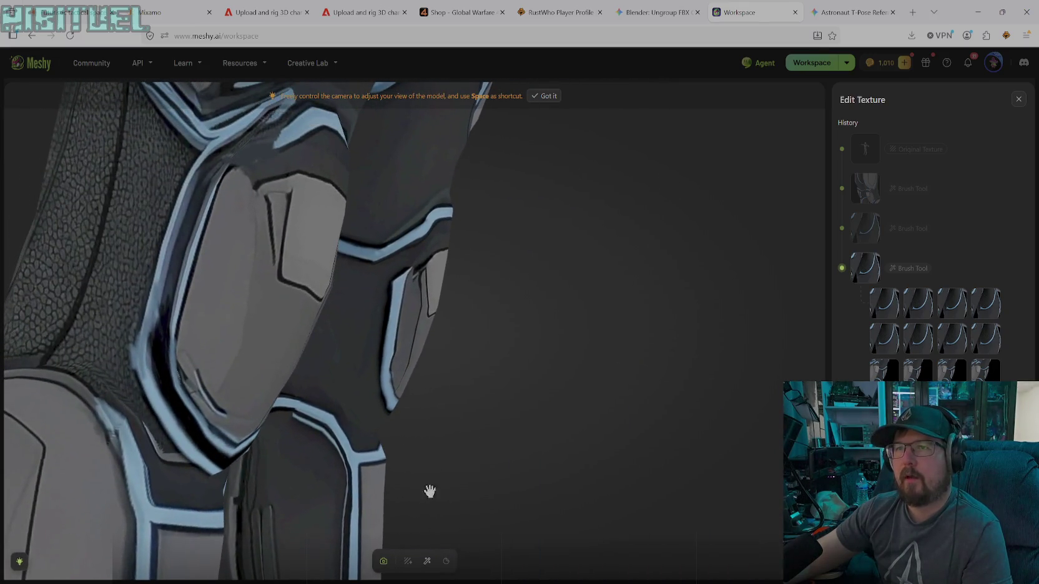
# - Shrink the brush to size 13 and, after trying black, set its colour to grey 69686D
pyautogui.click(427, 561)
pyautogui.click(537, 534)
pyautogui.moveTo(359, 532); pyautogui.dragTo(357, 538)
pyautogui.click(515, 532)
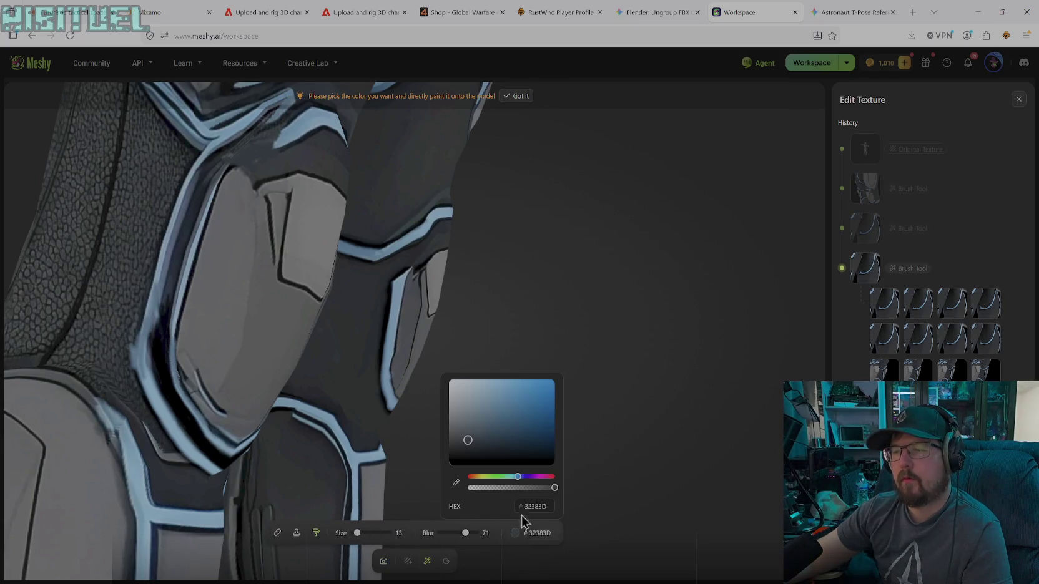
pyautogui.moveTo(485, 454); pyautogui.dragTo(448, 460)
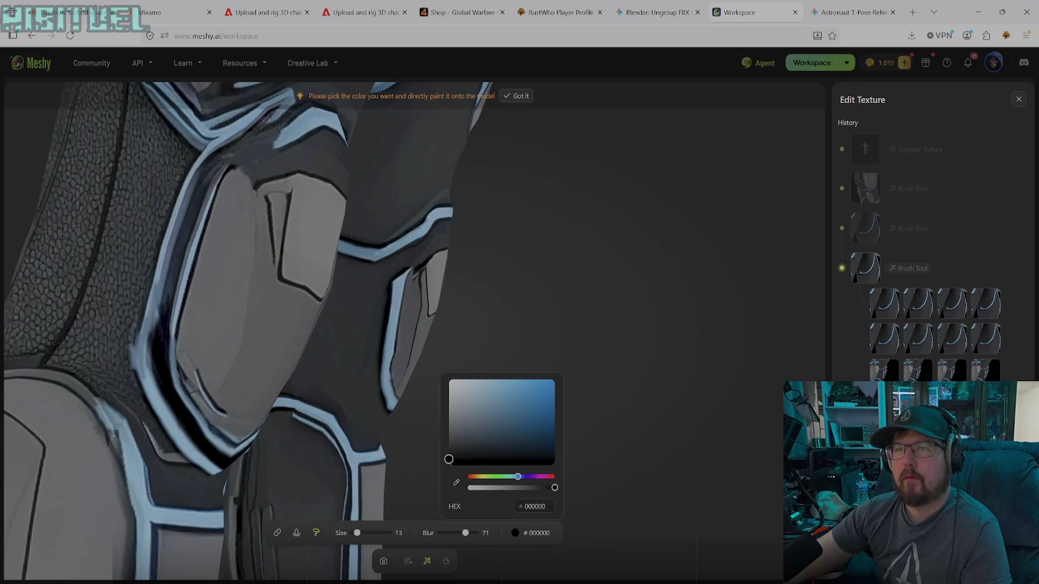
pyautogui.press('Escape')
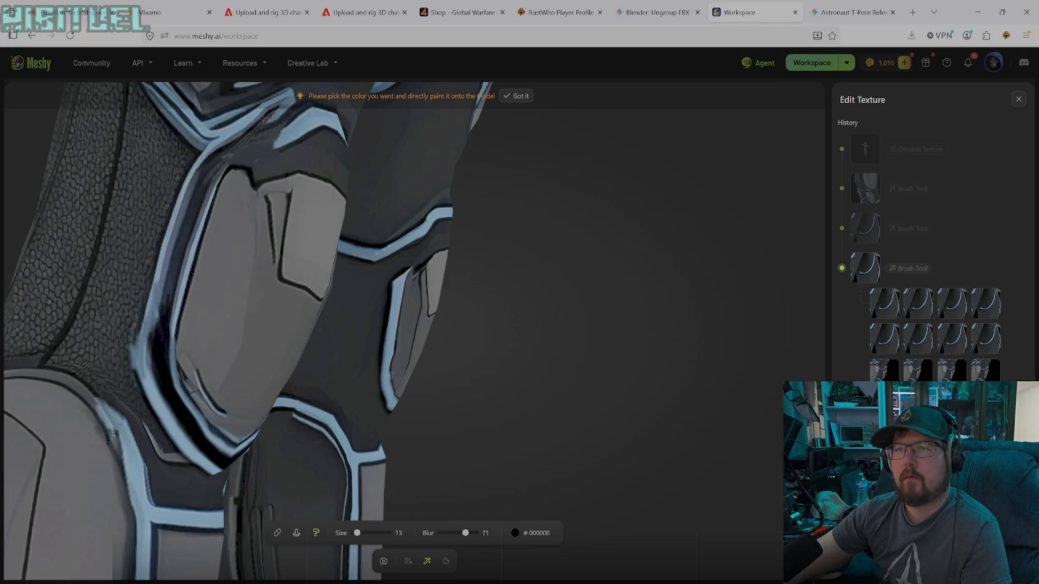
pyautogui.click(530, 533)
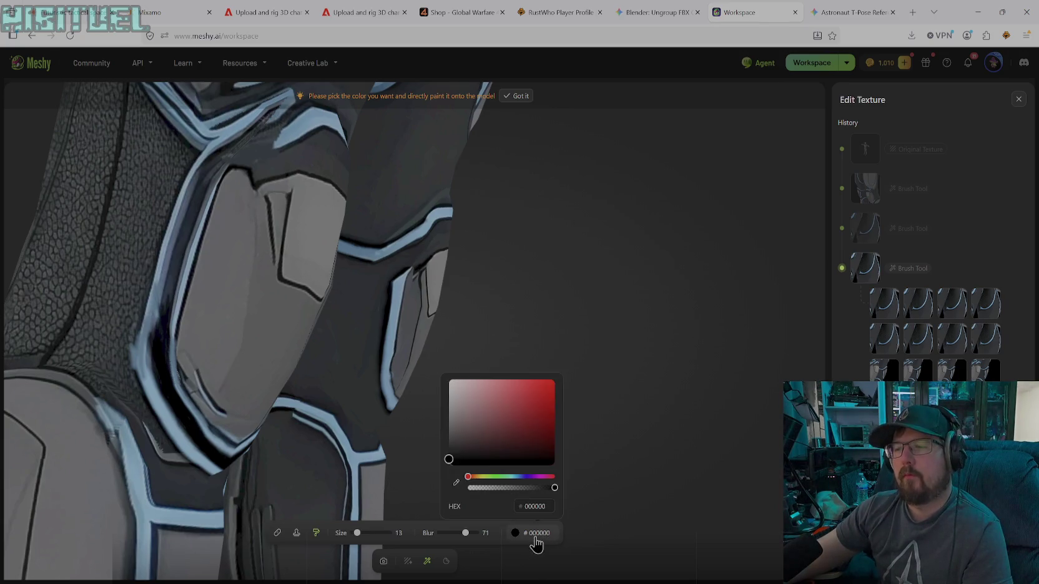
pyautogui.click(456, 481)
pyautogui.click(216, 251)
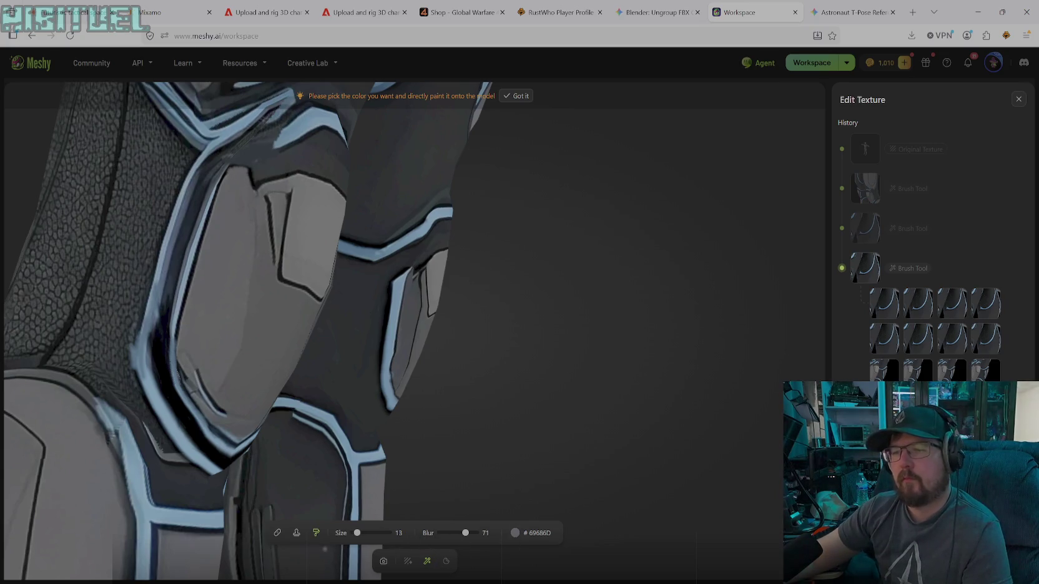
# - Zoom out and rotate so both knees are visible
pyautogui.click(383, 561)
pyautogui.scroll(-5, 505, 413)
pyautogui.moveTo(421, 417)
pyautogui.mouseDown()
pyautogui.moveTo(371, 416)
pyautogui.moveTo(456, 410)
pyautogui.moveTo(358, 407)
pyautogui.mouseUp()
pyautogui.scroll(2, 349, 387)
# - Zoom in on the thigh panel just above the knee
pyautogui.scroll(2, 343, 318)
pyautogui.scroll(2, 318, 316)
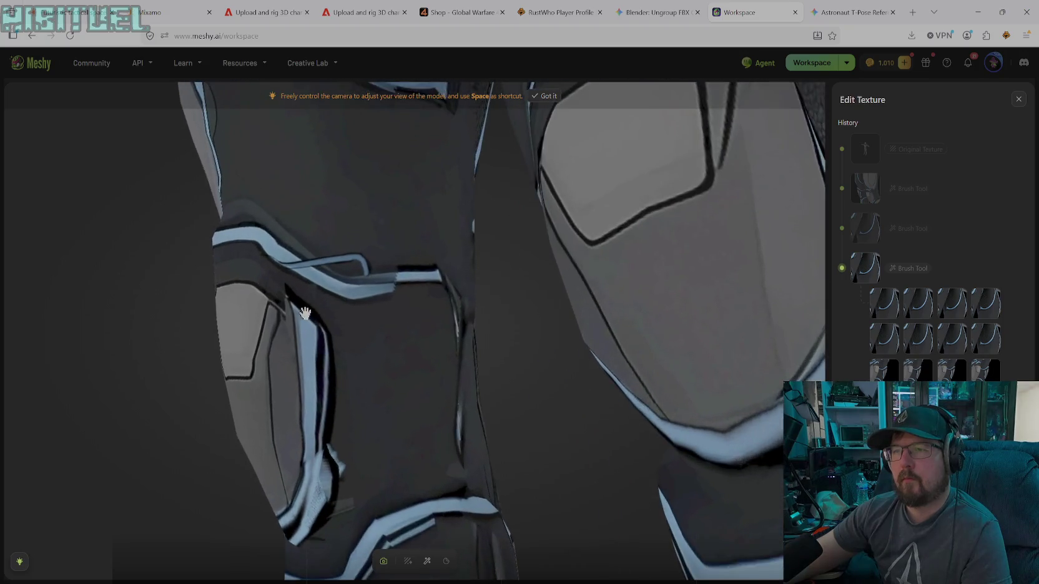
pyautogui.scroll(2, 299, 310)
pyautogui.moveTo(301, 311); pyautogui.dragTo(338, 332)
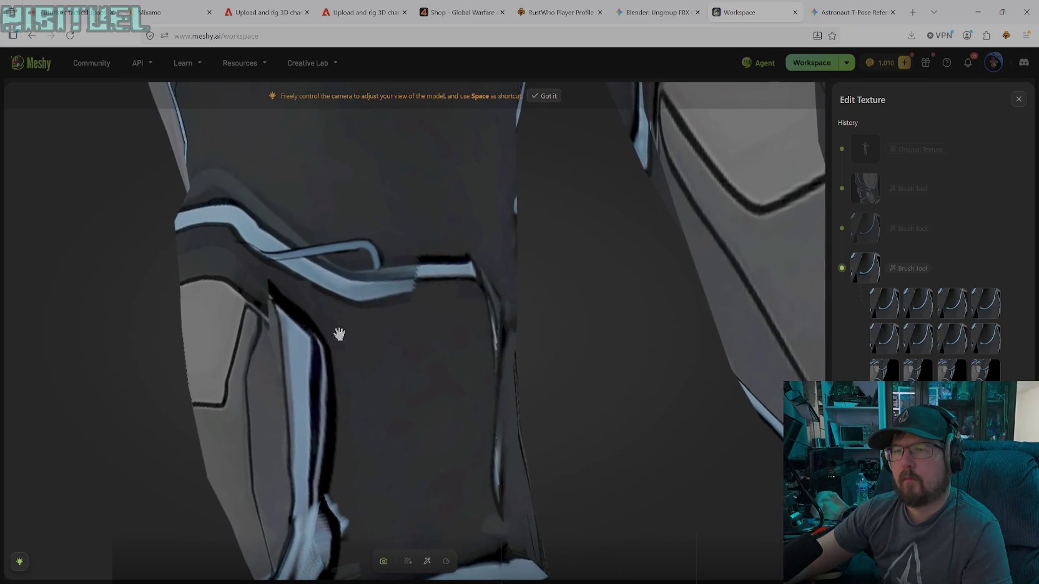
# - Sample dark grey #222226 from the panel and enlarge the brush to size 37
pyautogui.click(427, 561)
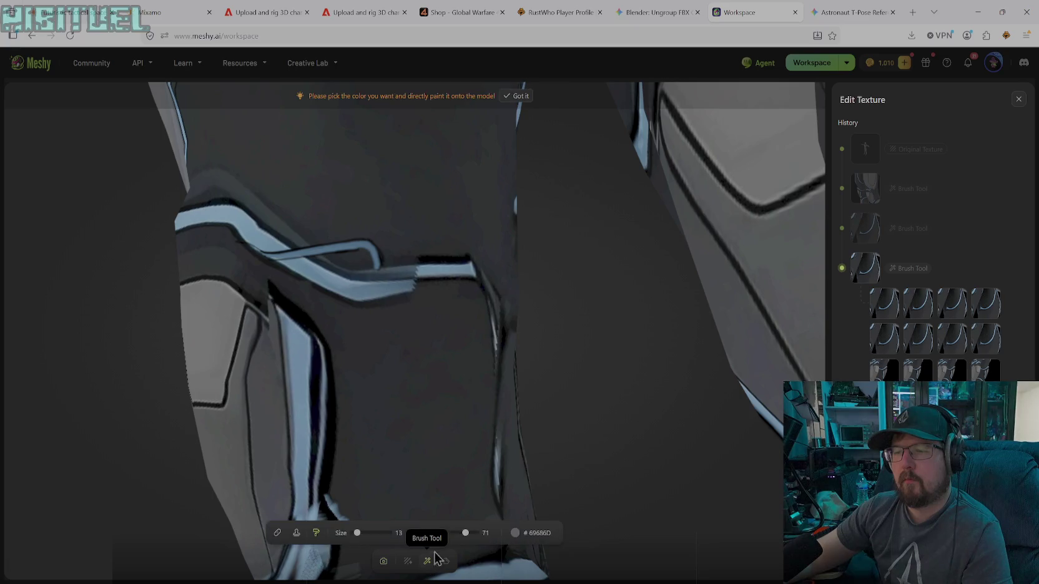
pyautogui.click(516, 533)
pyautogui.click(457, 493)
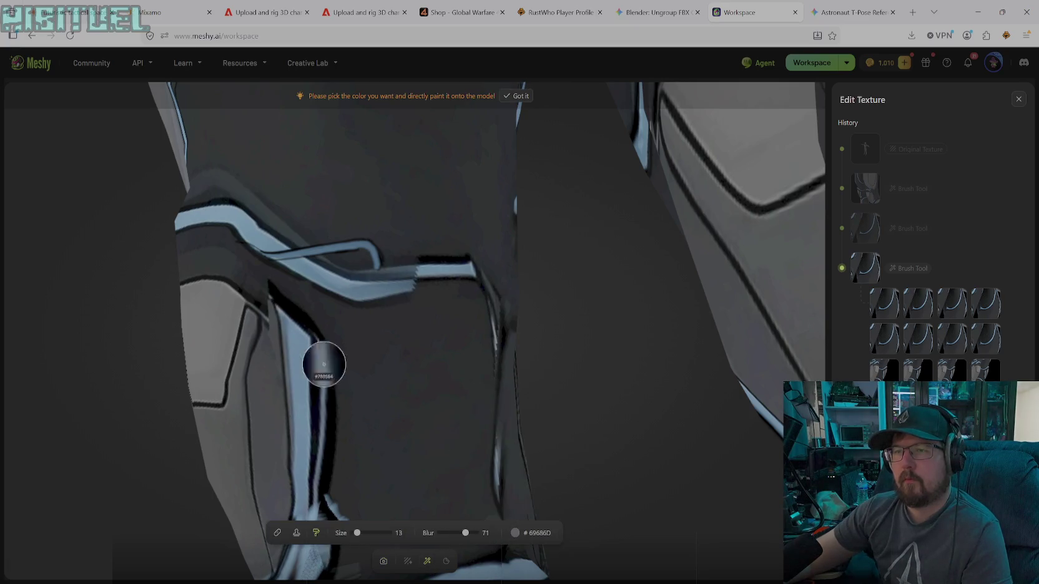
pyautogui.click(322, 312)
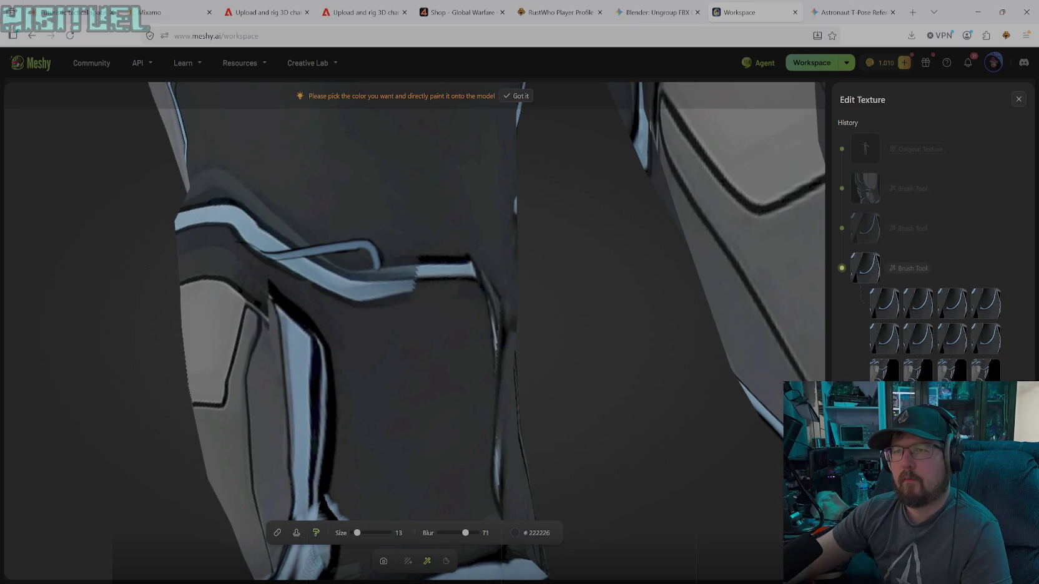
pyautogui.moveTo(357, 533); pyautogui.dragTo(366, 533)
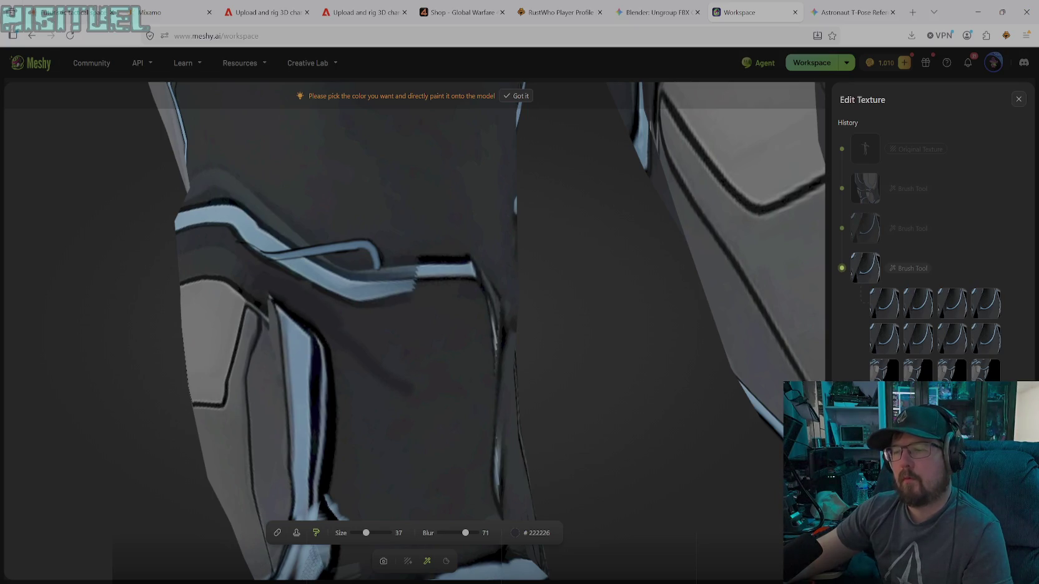
# - Resample dark grey #2E3235 and paint over the thigh's diagonal streak, dark spot and stray stripe
pyautogui.click(515, 532)
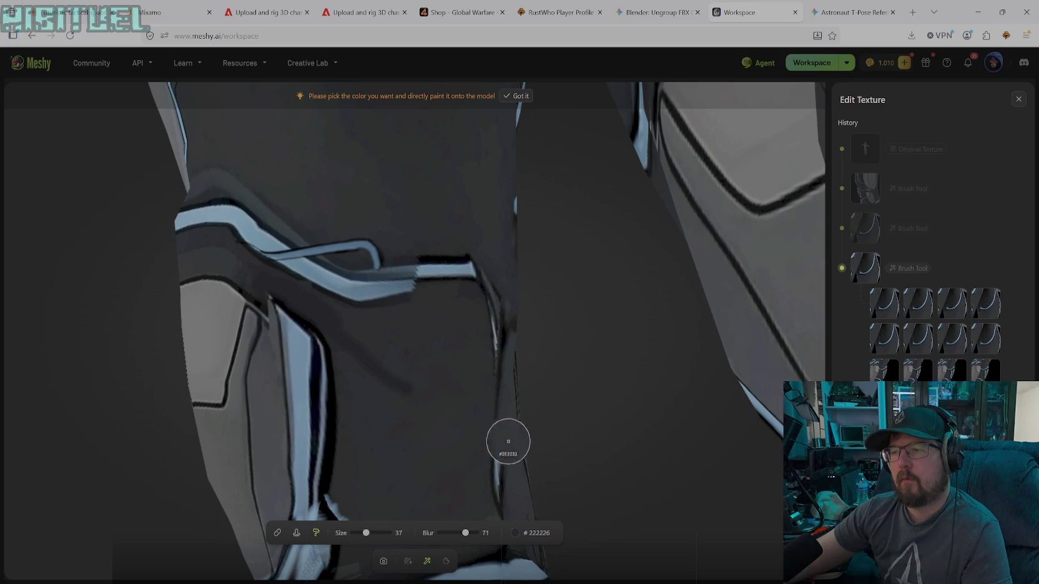
pyautogui.click(518, 469)
pyautogui.moveTo(343, 340); pyautogui.dragTo(409, 394)
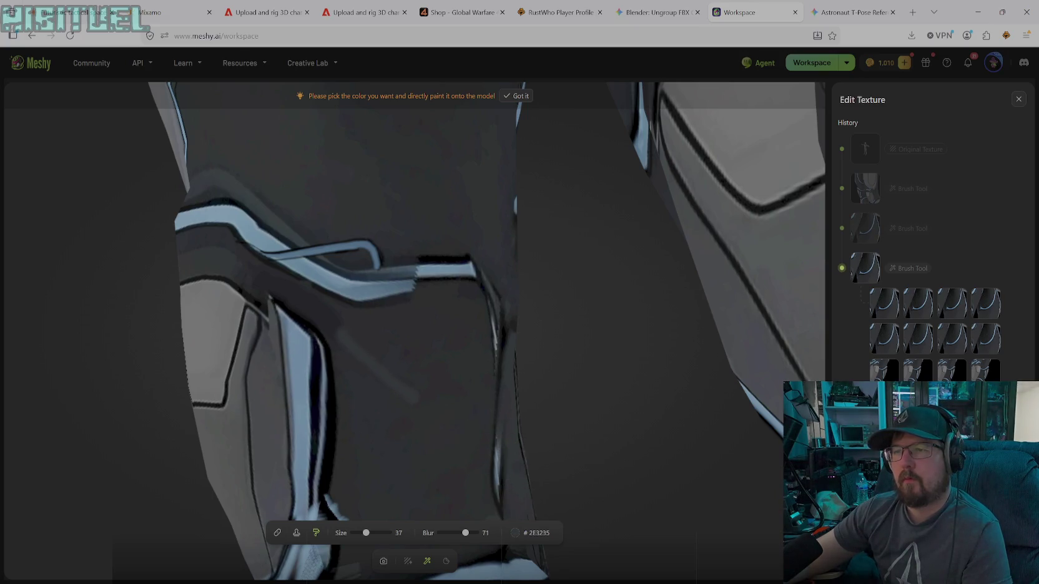
pyautogui.moveTo(315, 309); pyautogui.dragTo(336, 340)
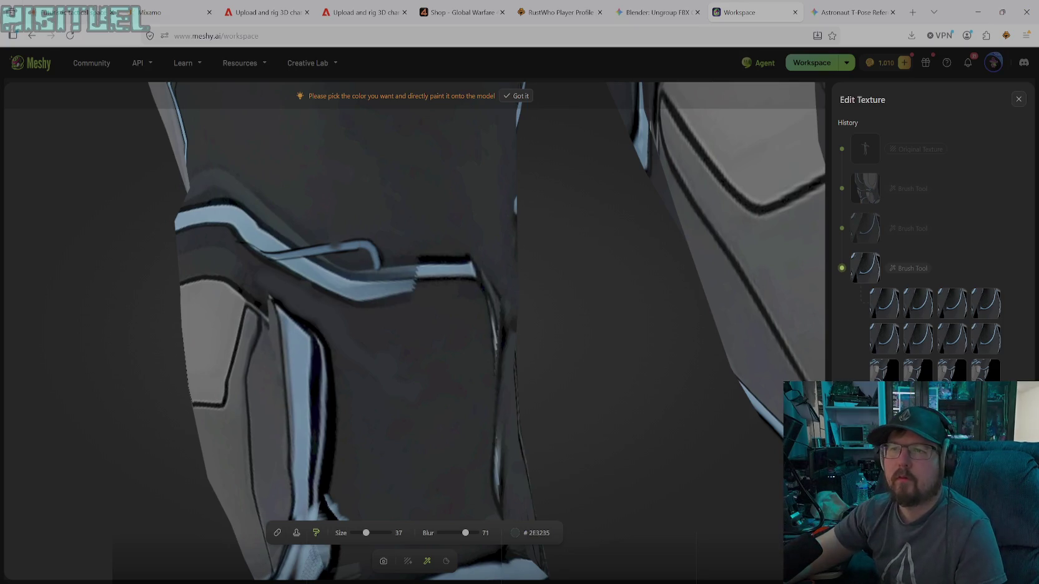
pyautogui.moveTo(328, 247); pyautogui.dragTo(367, 247)
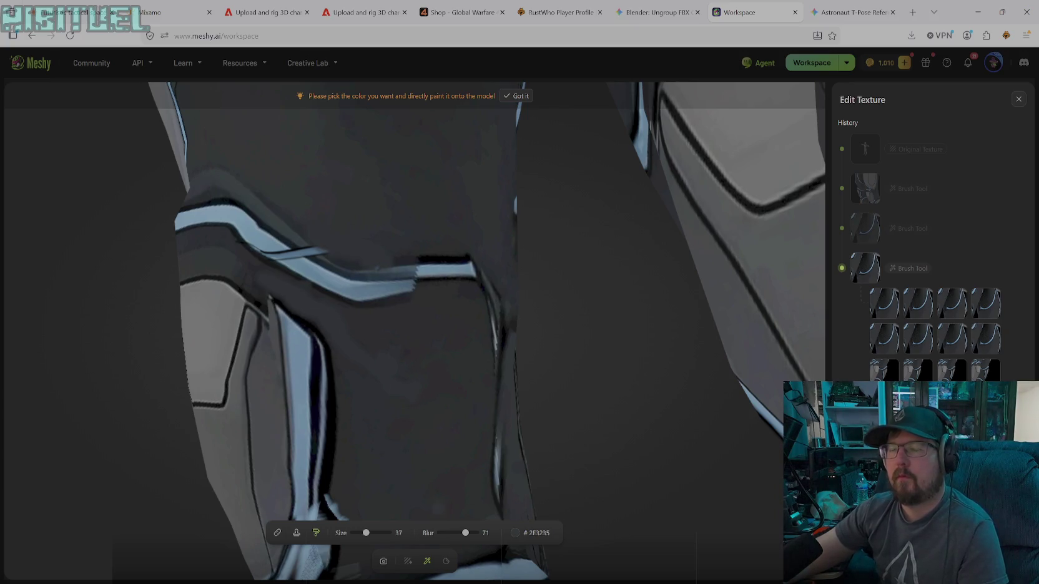
pyautogui.click(384, 562)
pyautogui.moveTo(354, 429)
pyautogui.mouseDown()
pyautogui.moveTo(378, 401)
pyautogui.moveTo(348, 482)
pyautogui.moveTo(489, 341)
pyautogui.moveTo(338, 411)
pyautogui.moveTo(215, 408)
pyautogui.moveTo(234, 441)
pyautogui.moveTo(267, 458)
pyautogui.moveTo(208, 429)
pyautogui.moveTo(208, 445)
pyautogui.moveTo(348, 440)
pyautogui.moveTo(326, 456)
pyautogui.moveTo(440, 487)
pyautogui.moveTo(429, 464)
pyautogui.moveTo(481, 473)
pyautogui.mouseUp()
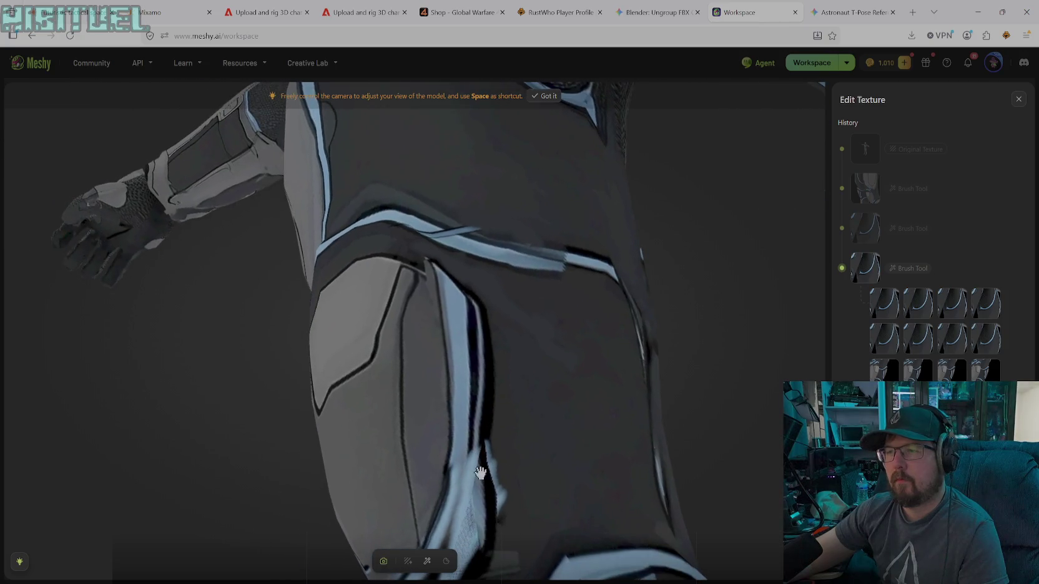
# - Stroke #2E3235 dark grey over four light streaks on the thigh edge, then turn toward the hip
pyautogui.click(427, 560)
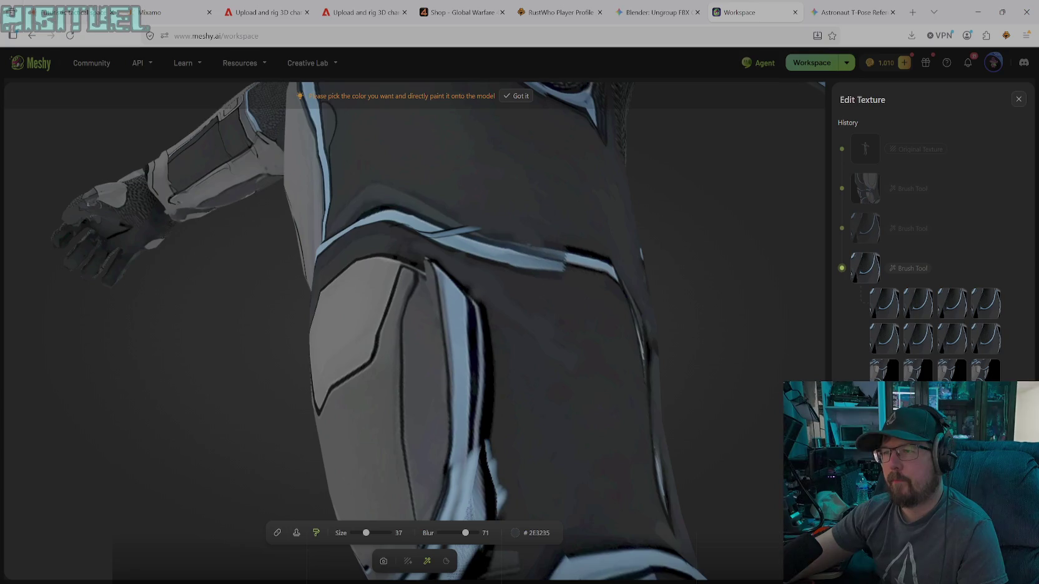
pyautogui.moveTo(481, 312); pyautogui.dragTo(484, 452)
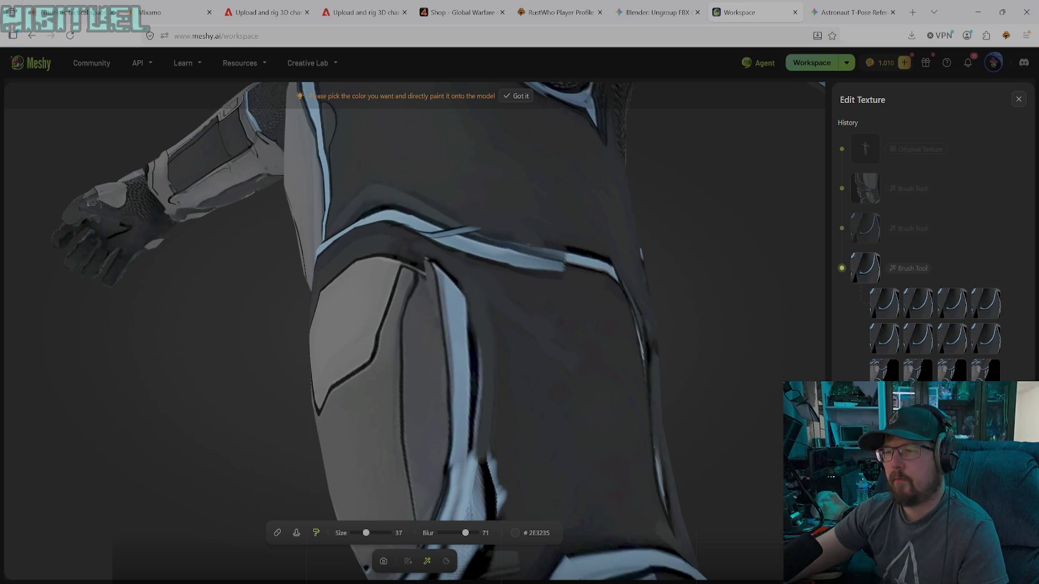
pyautogui.moveTo(492, 492)
pyautogui.mouseDown()
pyautogui.moveTo(501, 490)
pyautogui.moveTo(494, 503)
pyautogui.mouseUp()
pyautogui.moveTo(475, 431); pyautogui.dragTo(473, 342)
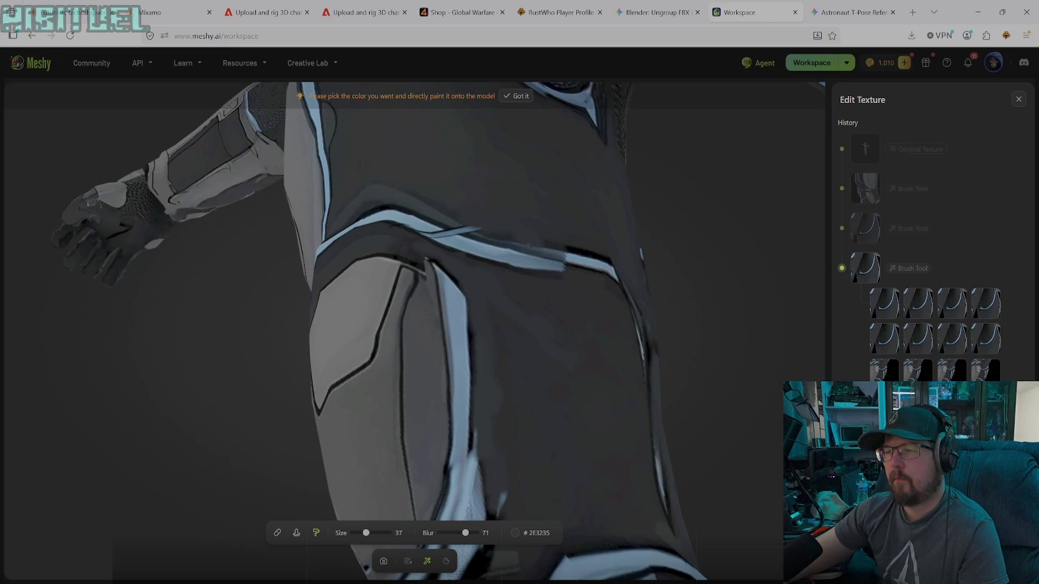
pyautogui.moveTo(474, 449)
pyautogui.mouseDown()
pyautogui.moveTo(467, 493)
pyautogui.moveTo(502, 504)
pyautogui.mouseUp()
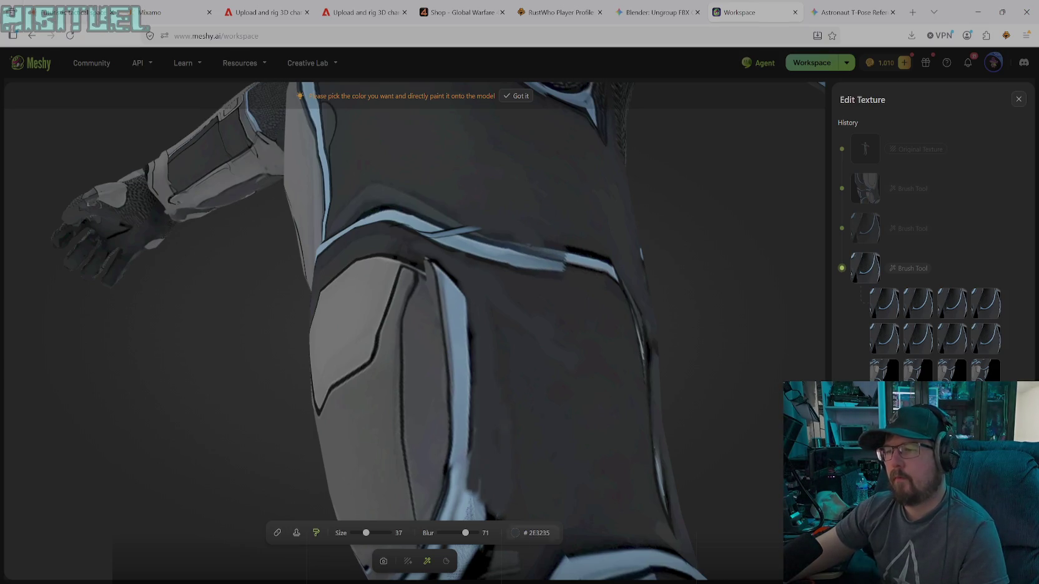
pyautogui.click(383, 560)
pyautogui.moveTo(531, 479)
pyautogui.mouseDown()
pyautogui.moveTo(548, 360)
pyautogui.moveTo(505, 393)
pyautogui.mouseUp()
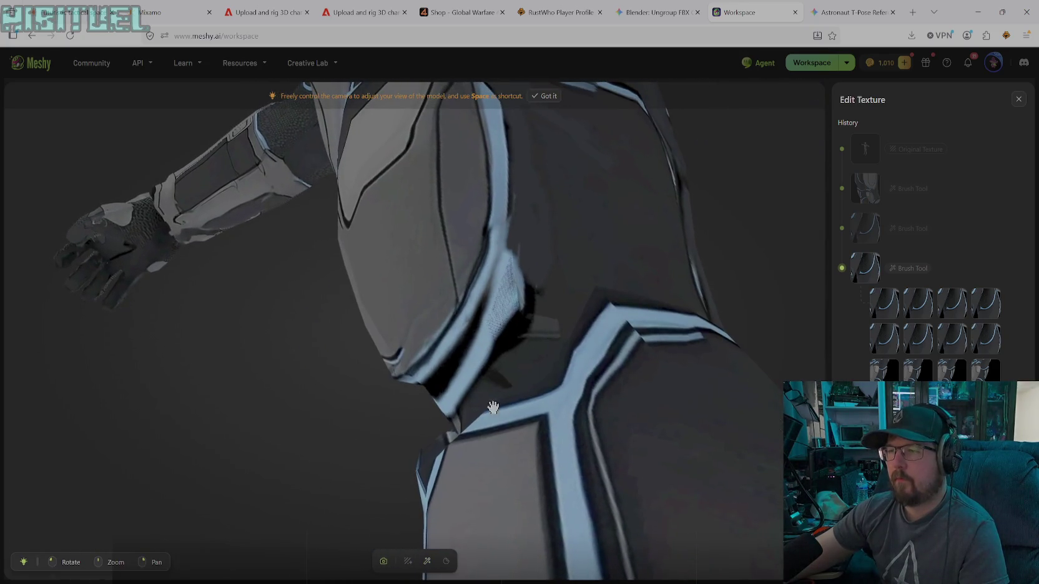
# - Paint dark grey along the hip trim's edges, undoing one stroke, and sample darker grey #262A2E
pyautogui.click(427, 561)
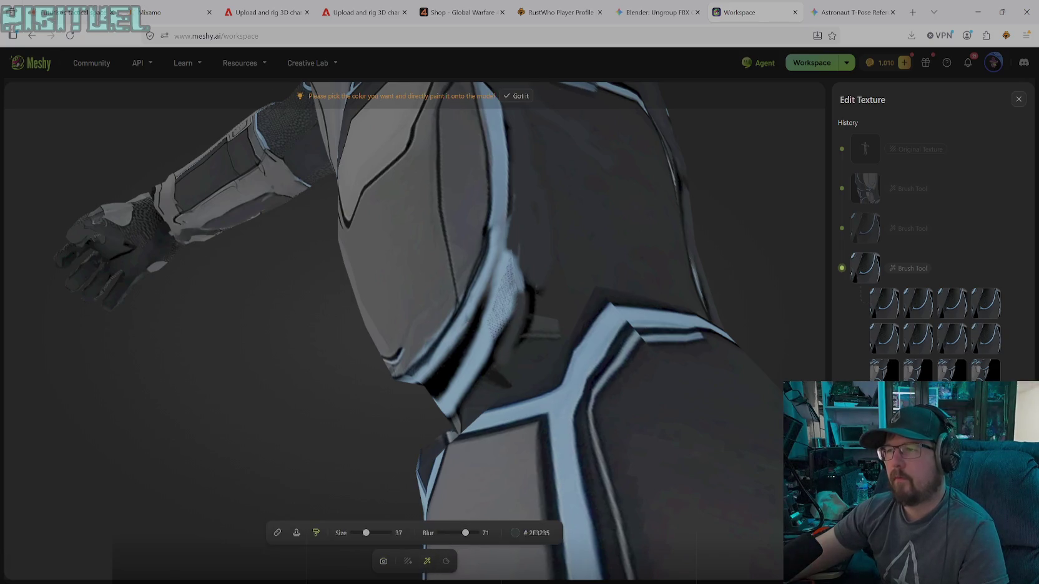
pyautogui.moveTo(529, 294)
pyautogui.mouseDown()
pyautogui.moveTo(499, 278)
pyautogui.moveTo(482, 362)
pyautogui.moveTo(518, 360)
pyautogui.moveTo(485, 371)
pyautogui.moveTo(524, 369)
pyautogui.mouseUp()
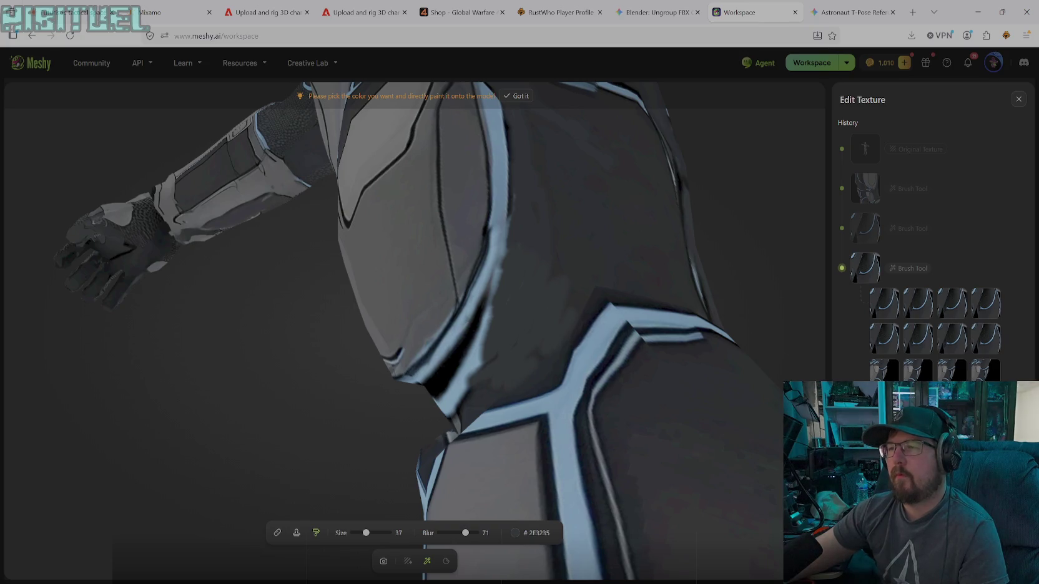
pyautogui.hotkey('ctrl', 'z')
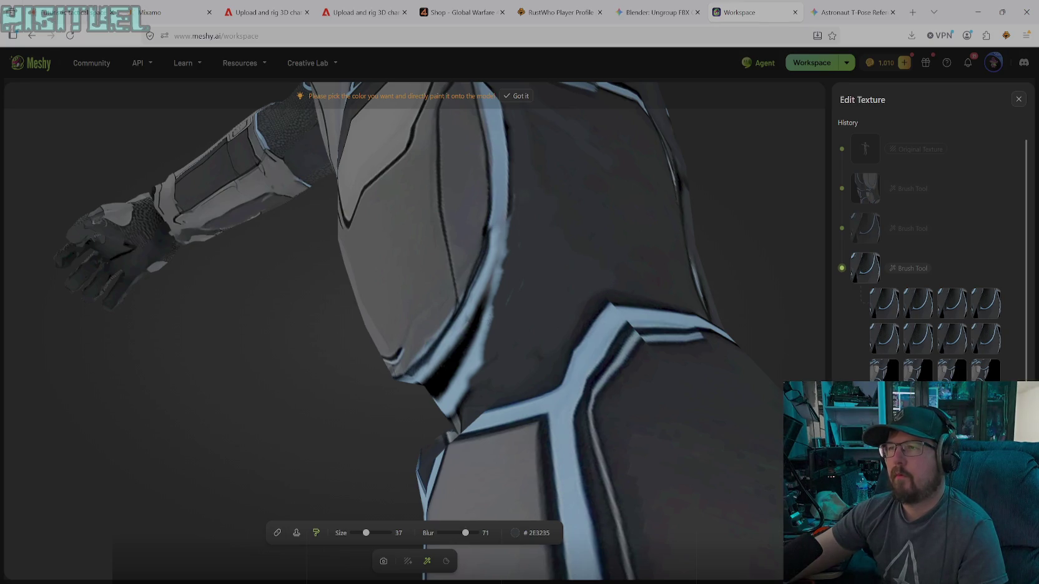
pyautogui.moveTo(504, 244)
pyautogui.mouseDown()
pyautogui.moveTo(468, 382)
pyautogui.moveTo(479, 337)
pyautogui.mouseUp()
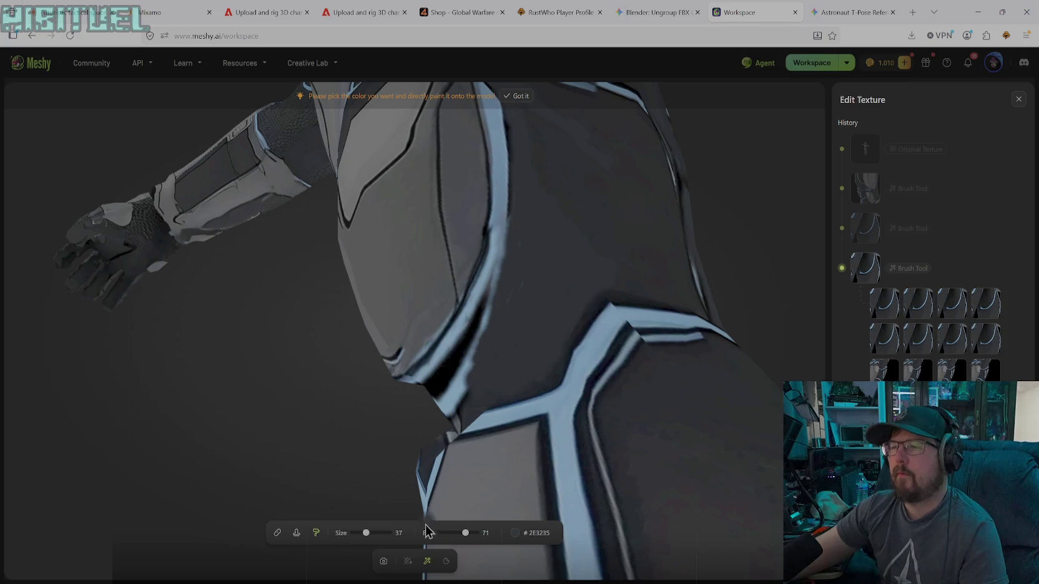
pyautogui.moveTo(538, 404); pyautogui.dragTo(617, 387)
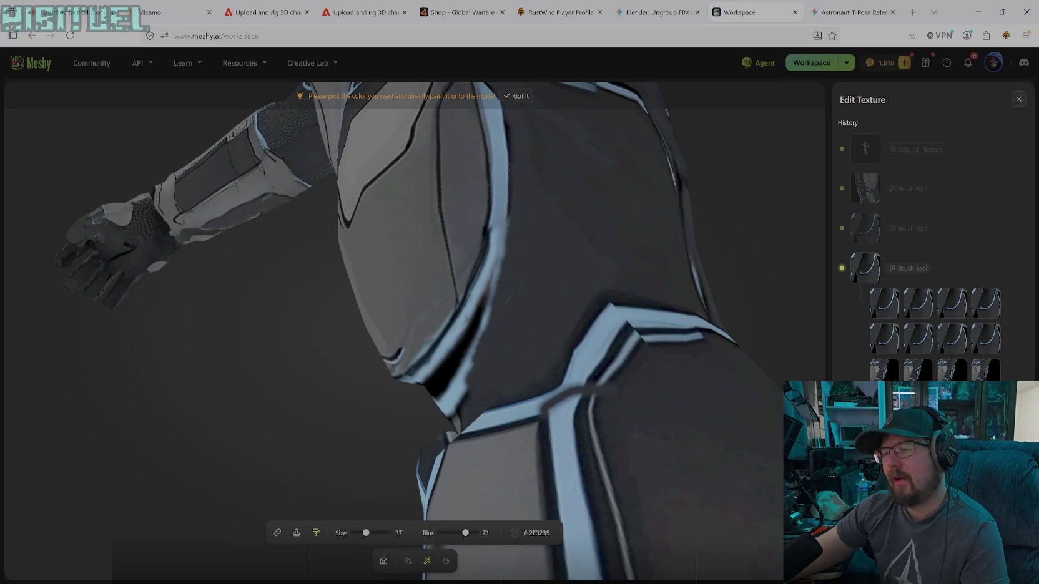
pyautogui.click(535, 534)
pyautogui.click(457, 483)
pyautogui.click(644, 401)
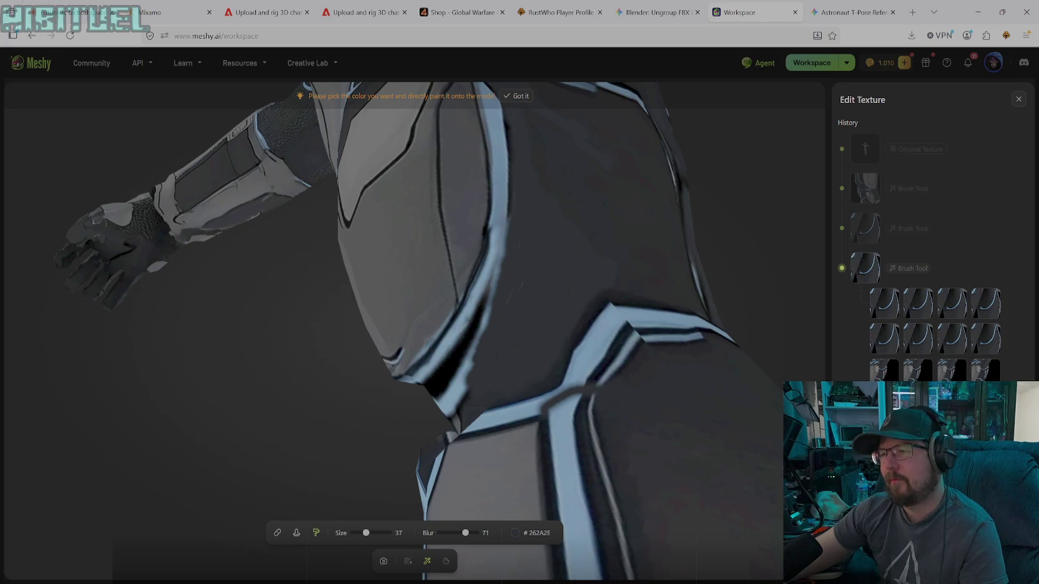
# - Sample light blue #7CB2E4 from the trim, fill the stripe's dark notch, and set brush size 14
pyautogui.click(528, 534)
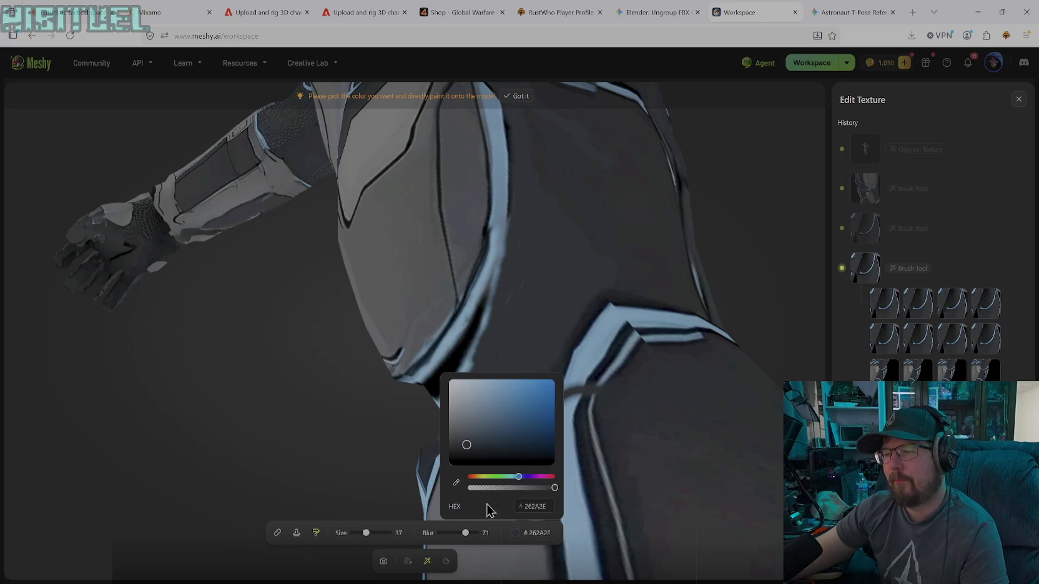
pyautogui.click(456, 483)
pyautogui.click(581, 380)
pyautogui.moveTo(560, 399)
pyautogui.mouseDown()
pyautogui.moveTo(581, 385)
pyautogui.moveTo(541, 412)
pyautogui.moveTo(563, 392)
pyautogui.mouseUp()
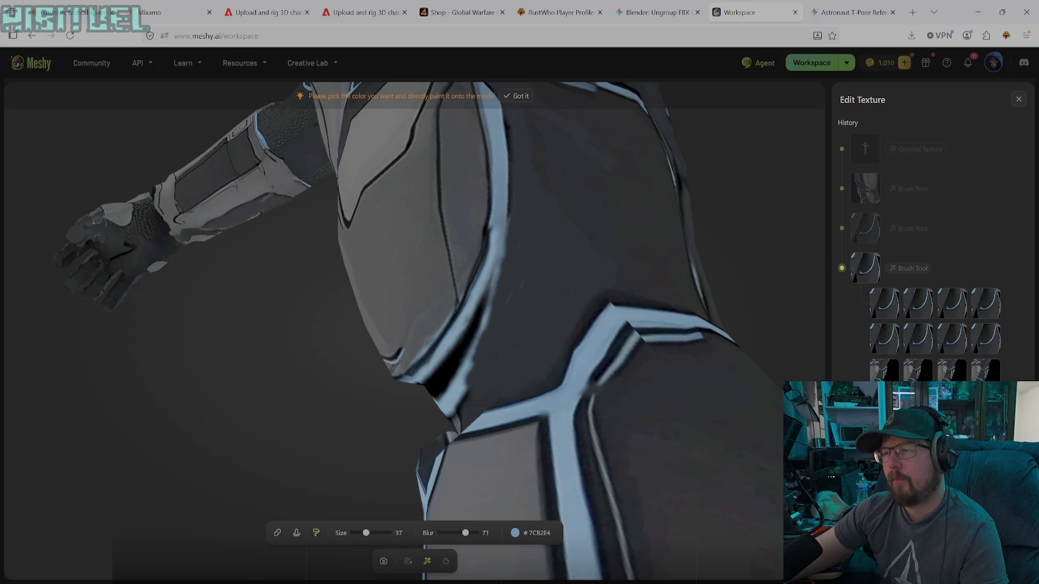
pyautogui.moveTo(371, 533); pyautogui.dragTo(357, 536)
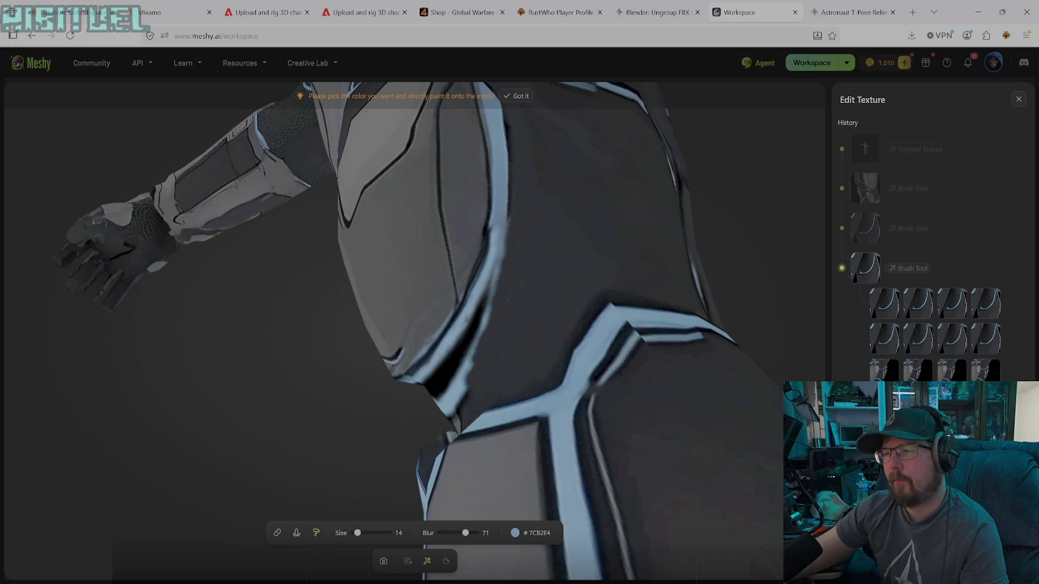